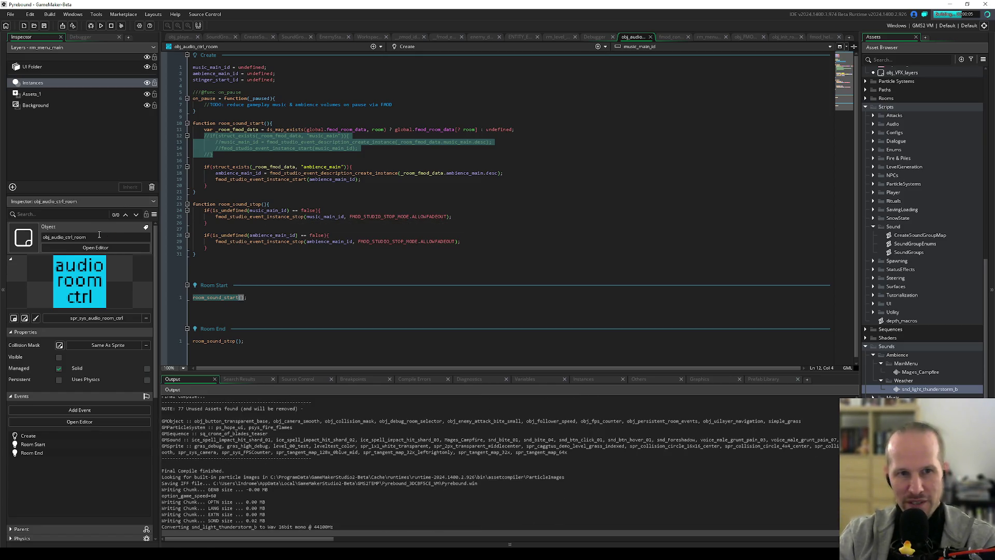
# Step: Clear the selection on the commented-out music-start lines in the code editor
pyautogui.click(357, 158)
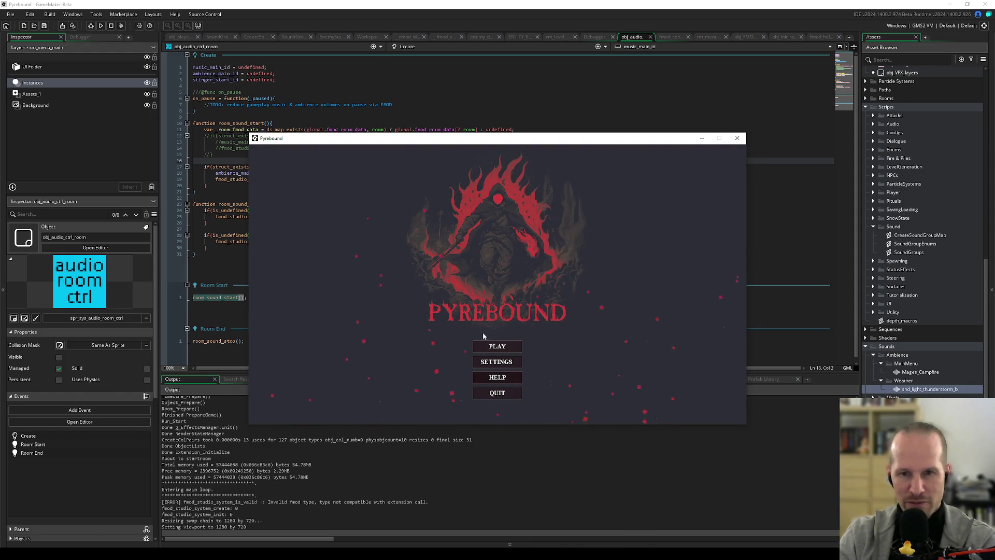
# Step: Focus the game, choose PLAY to reach the gameplay level, then switch to the FMOD Studio mixer
pyautogui.click(390, 350)
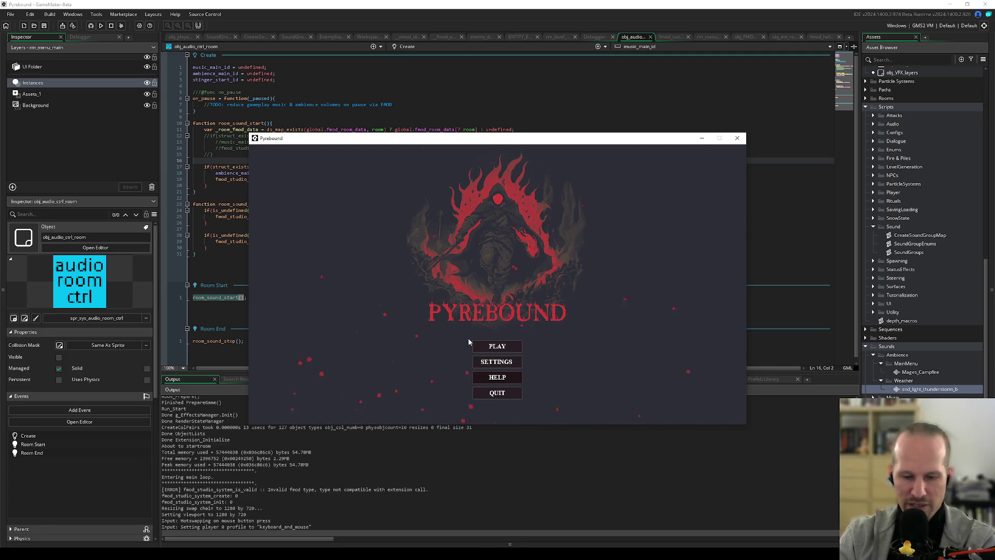
pyautogui.click(496, 346)
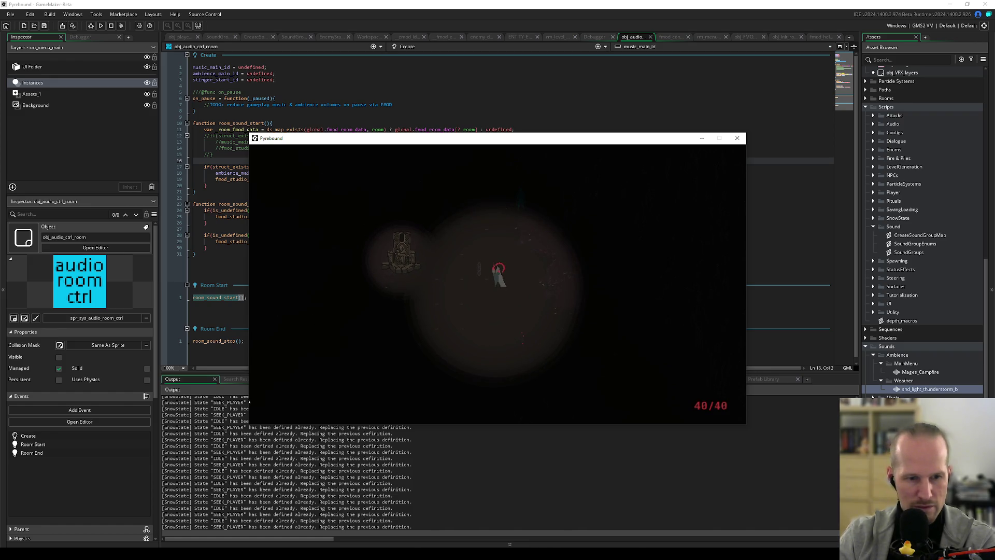
pyautogui.moveTo(151, 552)
pyautogui.click(199, 513)
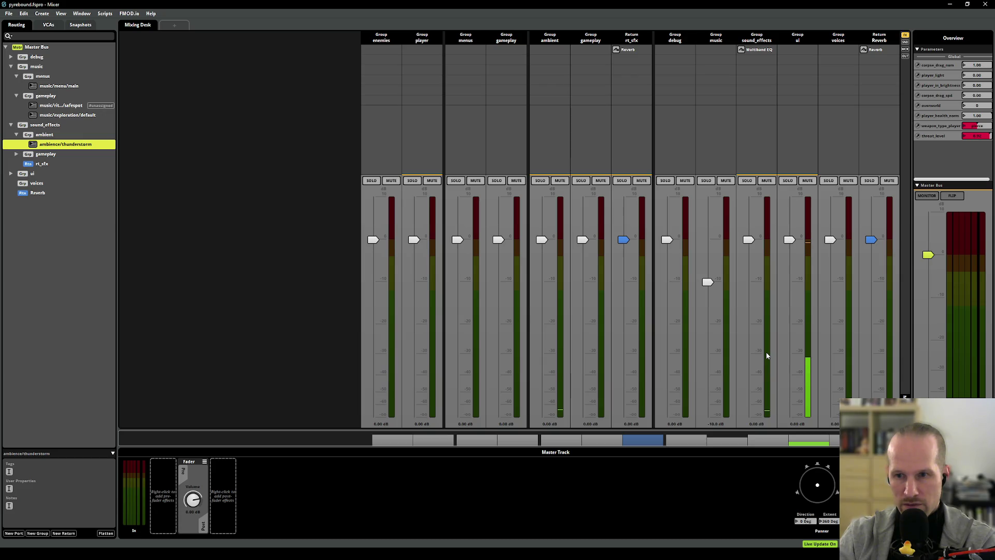
# Step: Inspect the sound_effects strip, then select the ambient group in the Routing tree
pyautogui.click(758, 289)
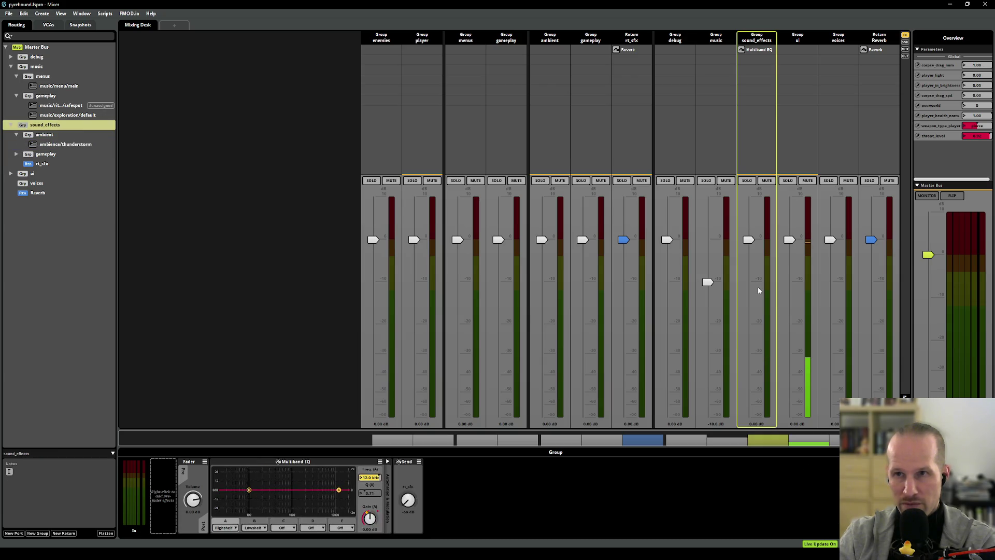
pyautogui.click(51, 137)
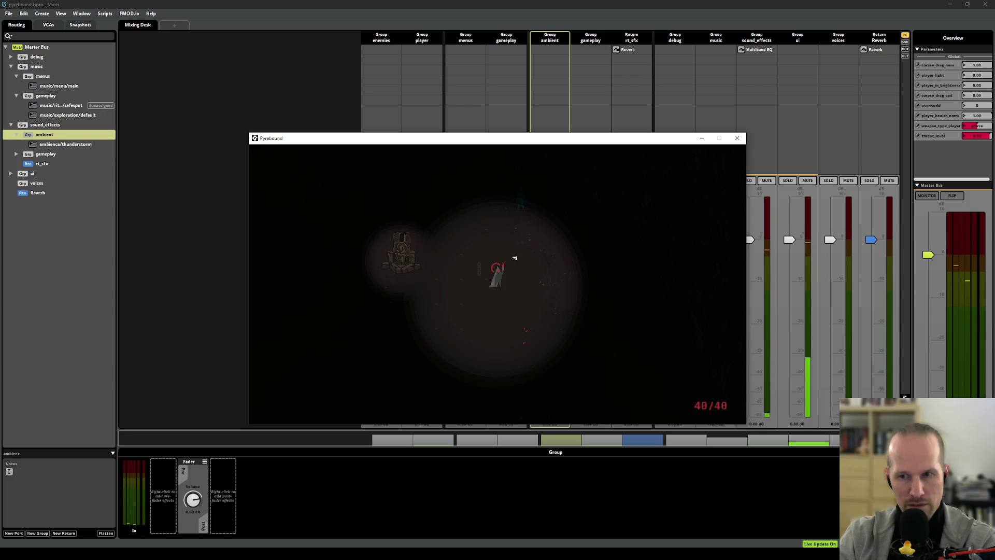
# Step: Move the game window up and left to uncover the mixer meters, then quit the game
pyautogui.moveTo(433, 141); pyautogui.dragTo(257, 142)
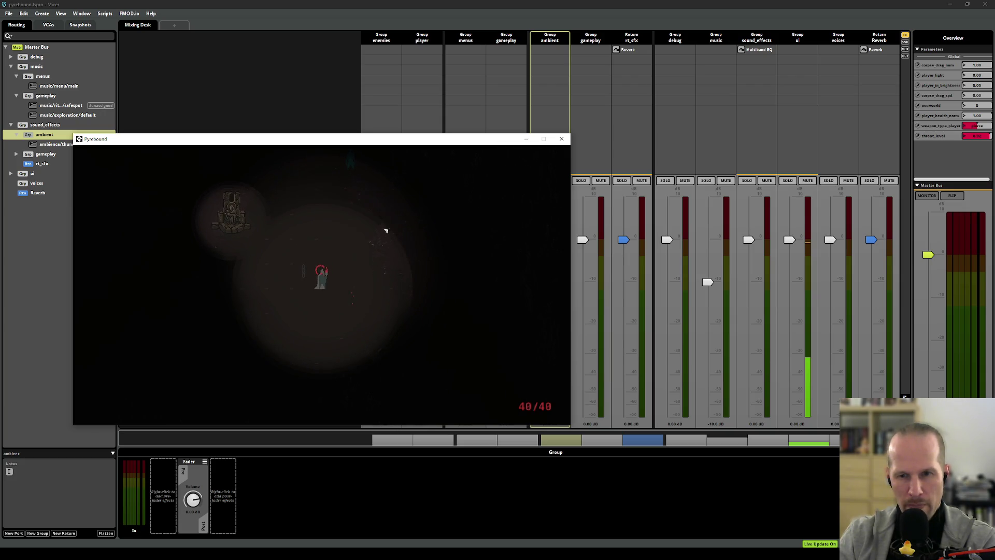
pyautogui.moveTo(347, 146); pyautogui.dragTo(315, 89)
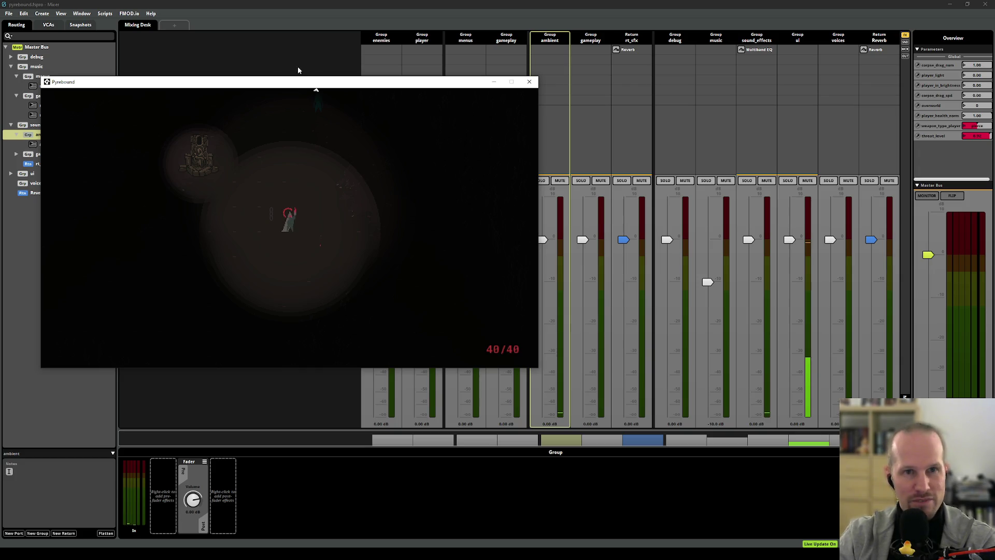
pyautogui.moveTo(296, 85)
pyautogui.mouseDown()
pyautogui.moveTo(315, 105)
pyautogui.moveTo(289, 105)
pyautogui.mouseUp()
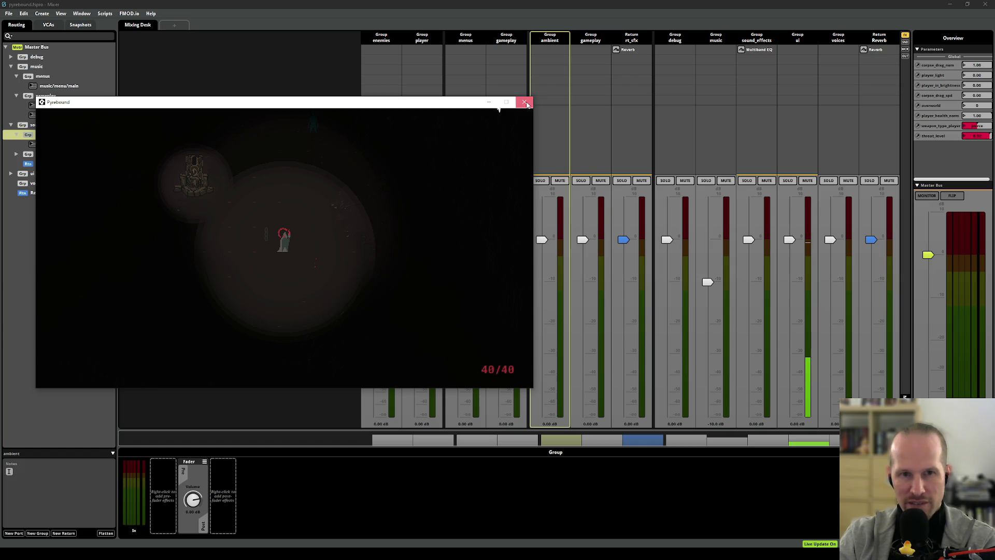
pyautogui.click(525, 103)
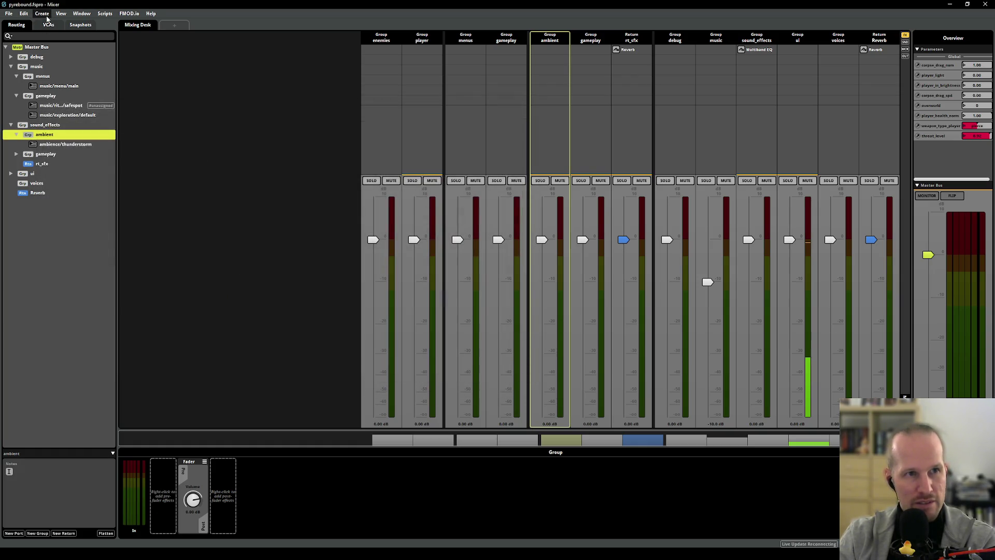
# Step: Switch to the thunderstorm event editor and build the sound banks with File > Build
pyautogui.hotkey('alt', 'Tab')
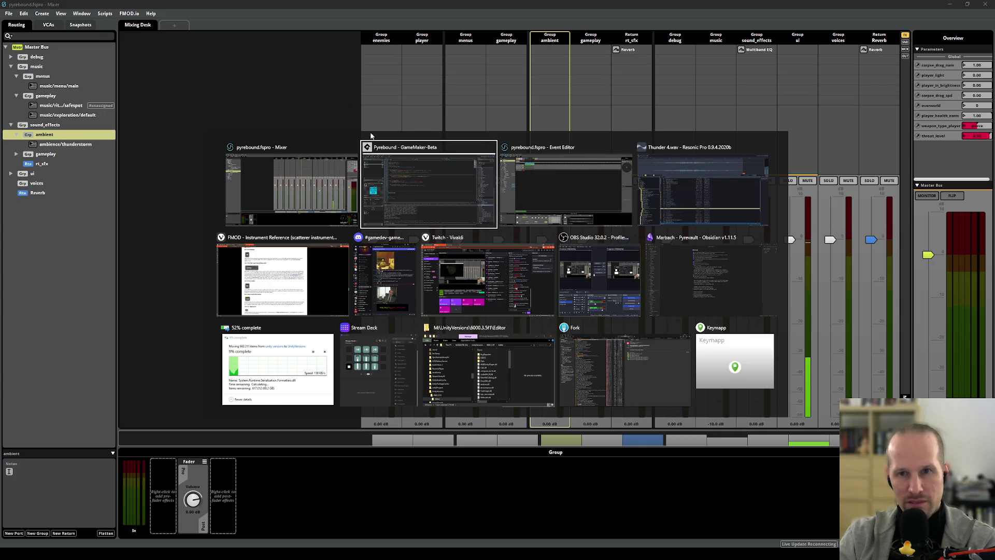
pyautogui.click(558, 177)
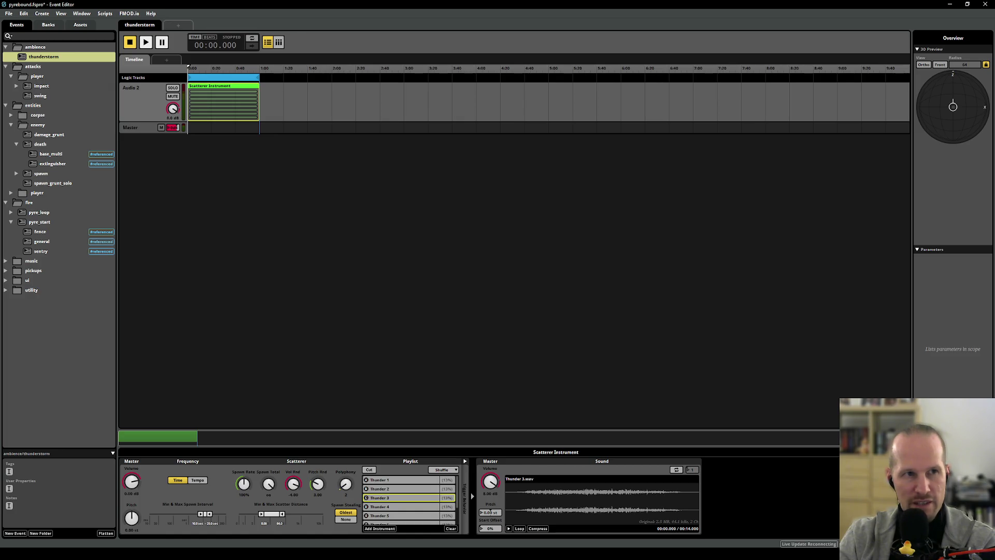
pyautogui.click(9, 14)
pyautogui.click(33, 118)
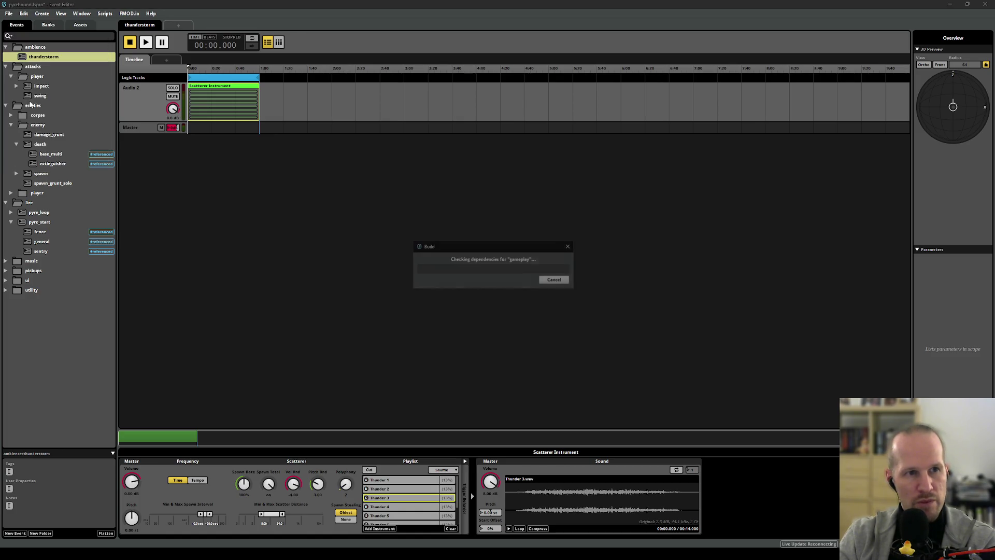
pyautogui.press('Return')
# Step: Return to GameMaker and rebuild and run Pyrebound with F5
pyautogui.hotkey('alt', 'Tab')
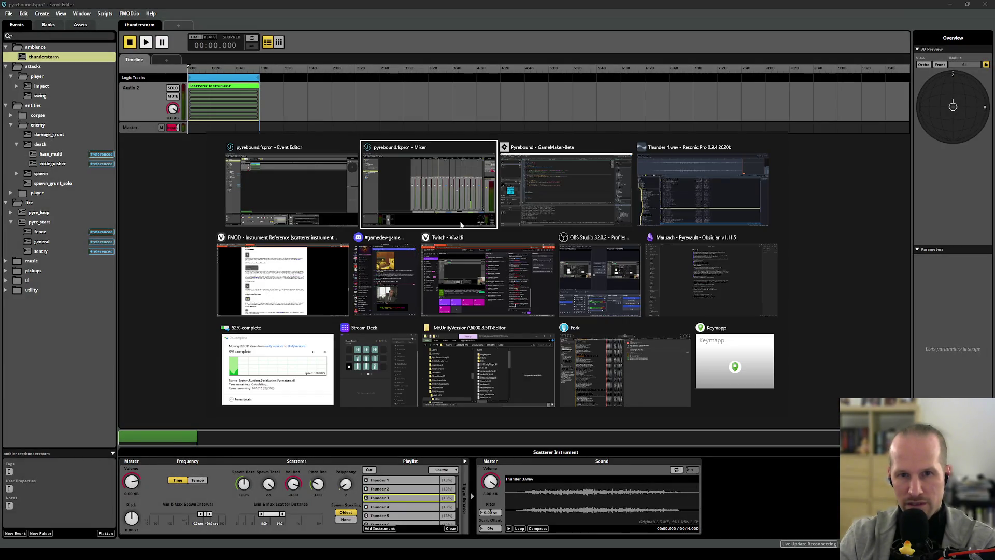
pyautogui.hotkey('alt', 'Tab')
pyautogui.press('F5')
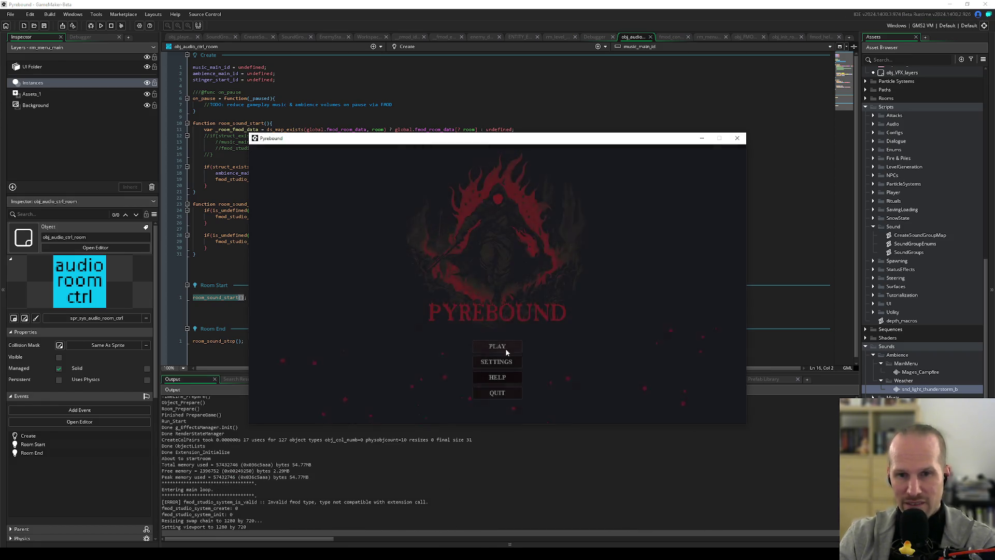
# Step: Start a new game from the PLAY menu, focus the game window, then bring up the FMOD Studio mixer
pyautogui.click(505, 349)
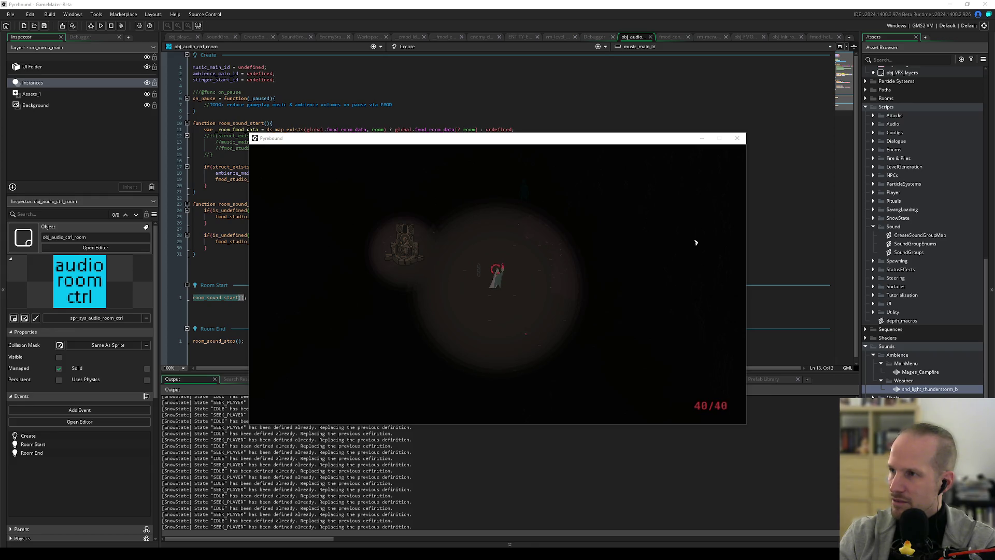
pyautogui.click(506, 289)
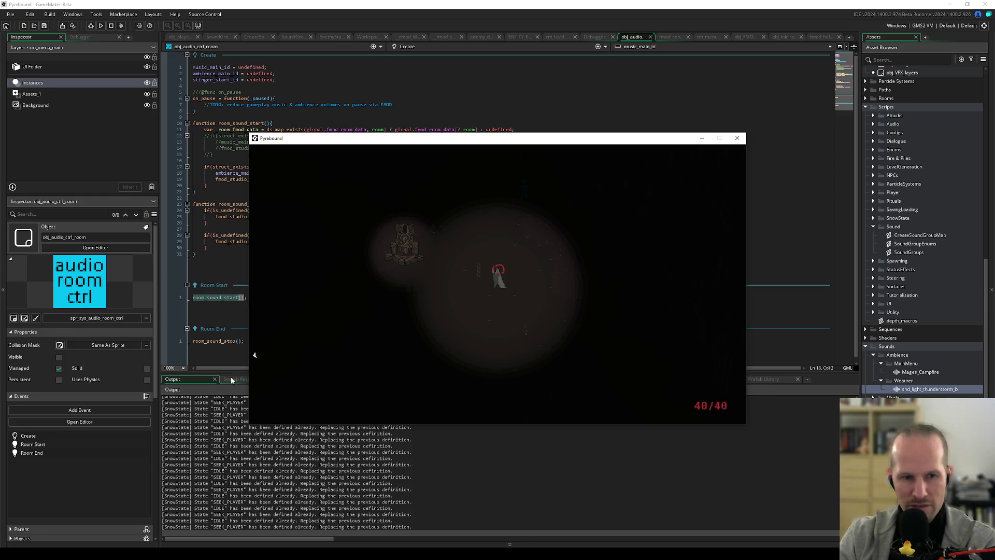
pyautogui.moveTo(150, 550)
pyautogui.click(123, 517)
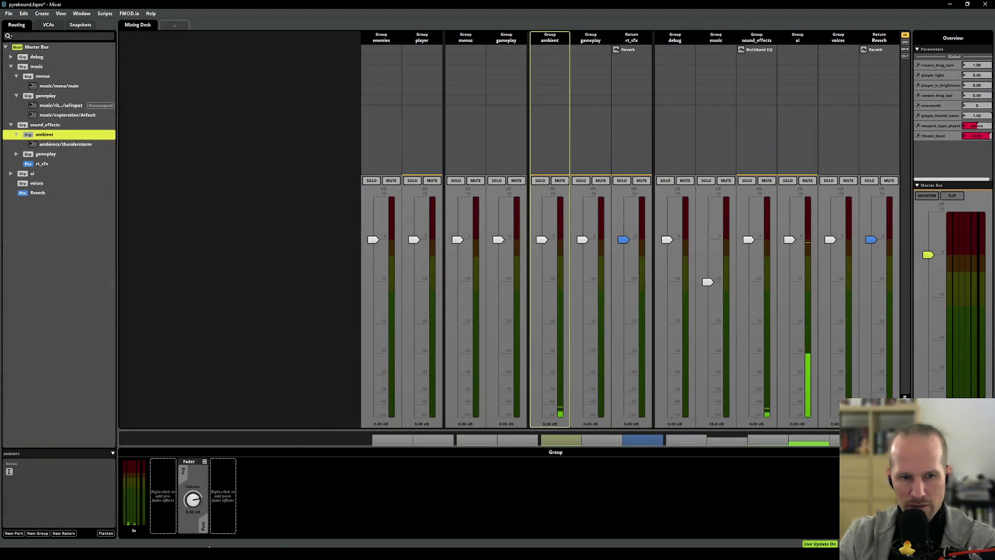
# Step: Move the game window aside to expose the ambient fader, then quit the game
pyautogui.hotkey('alt', 'Tab')
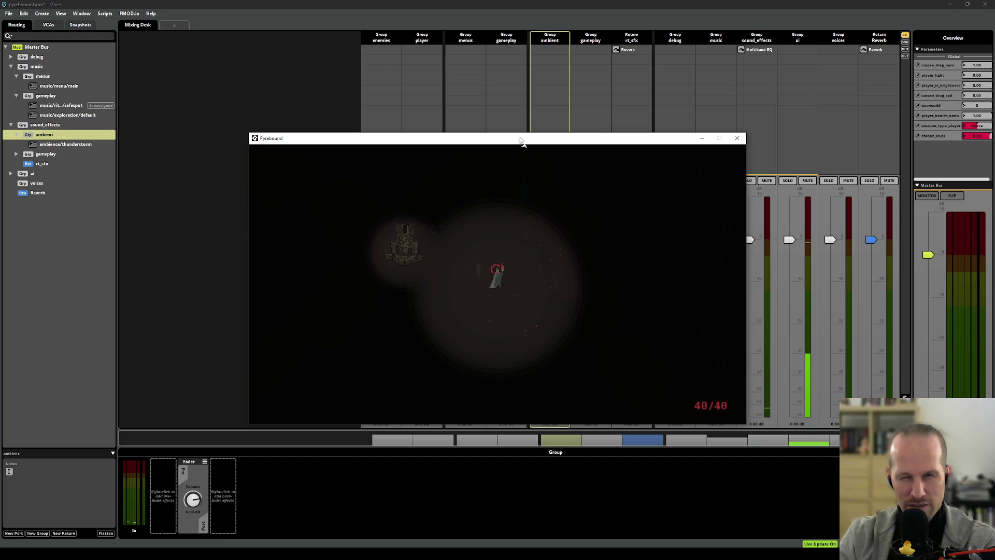
pyautogui.moveTo(521, 139)
pyautogui.mouseDown()
pyautogui.moveTo(334, 117)
pyautogui.moveTo(277, 81)
pyautogui.mouseUp()
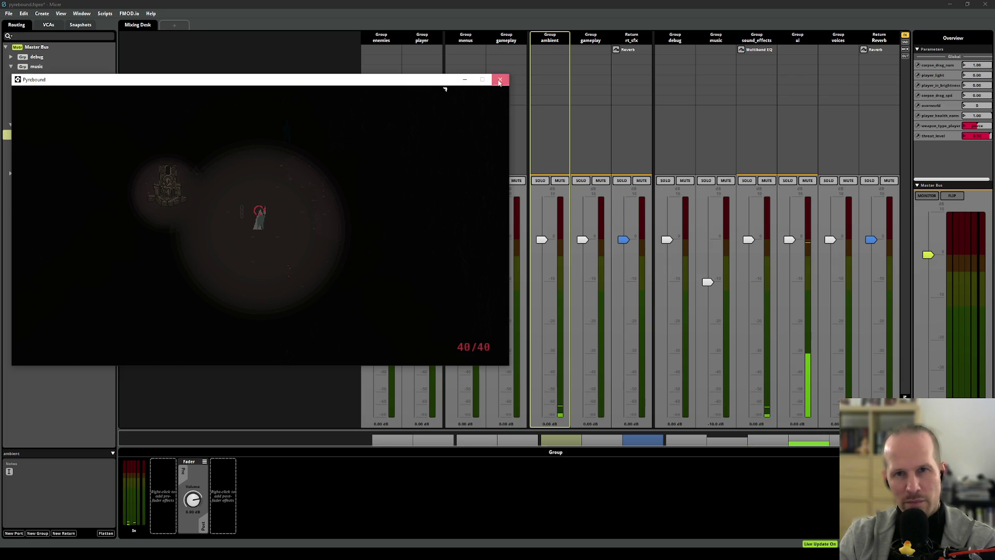
pyautogui.click(500, 79)
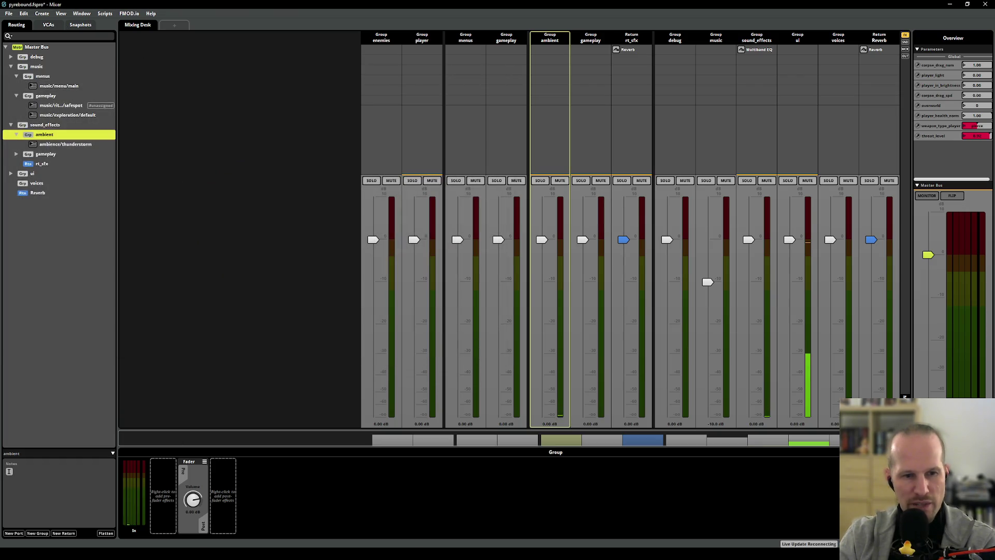
# Step: Give the thunderstorm scatterer a 4–32 scatter distance and -2 volume randomisation
pyautogui.doubleClick(65, 144)
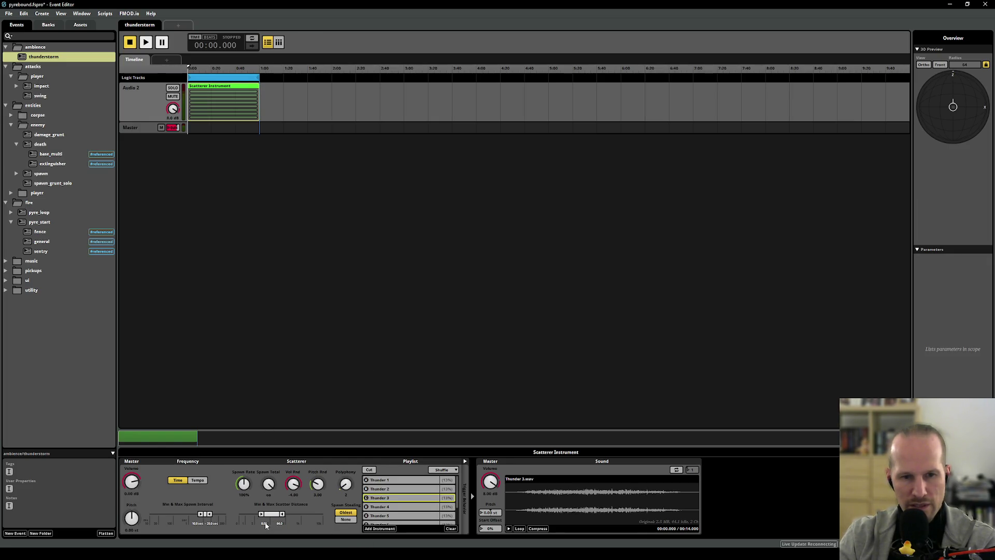
pyautogui.click(264, 523)
pyautogui.write('4')
pyautogui.press('Return')
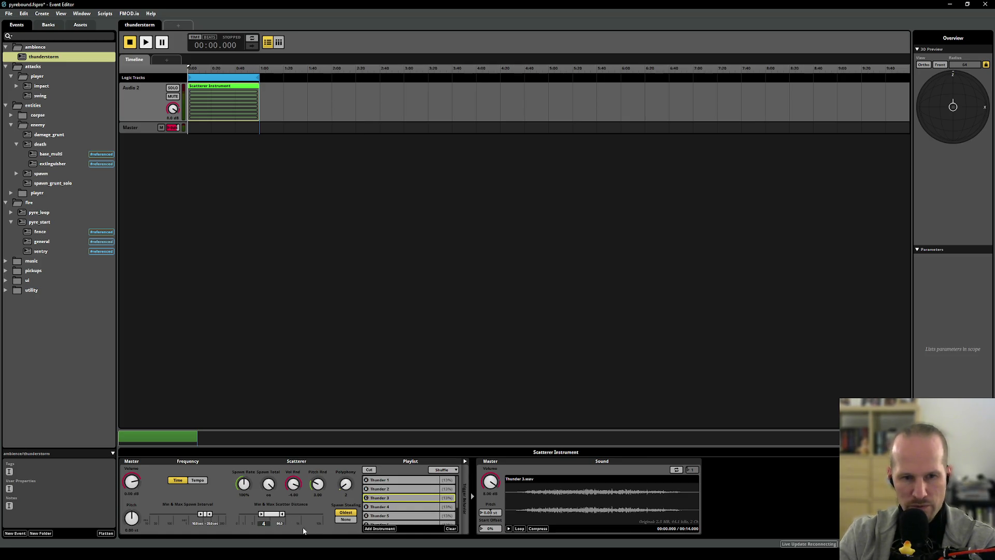
pyautogui.click(279, 523)
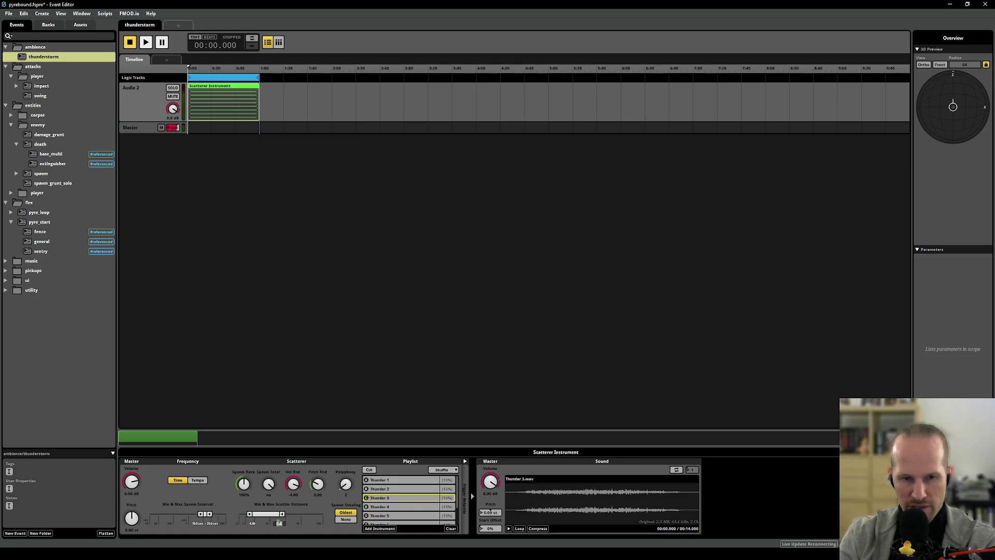
pyautogui.press('Return')
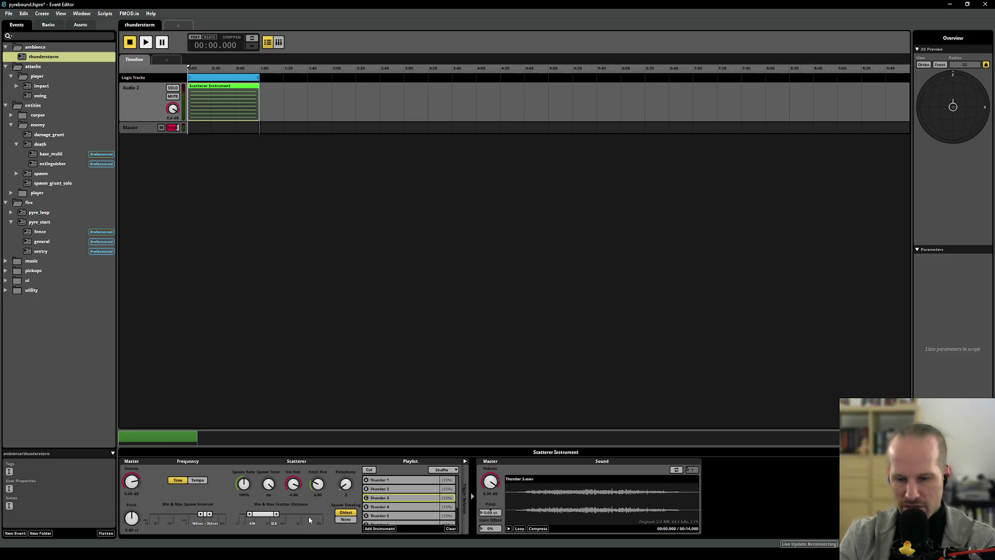
pyautogui.click(293, 495)
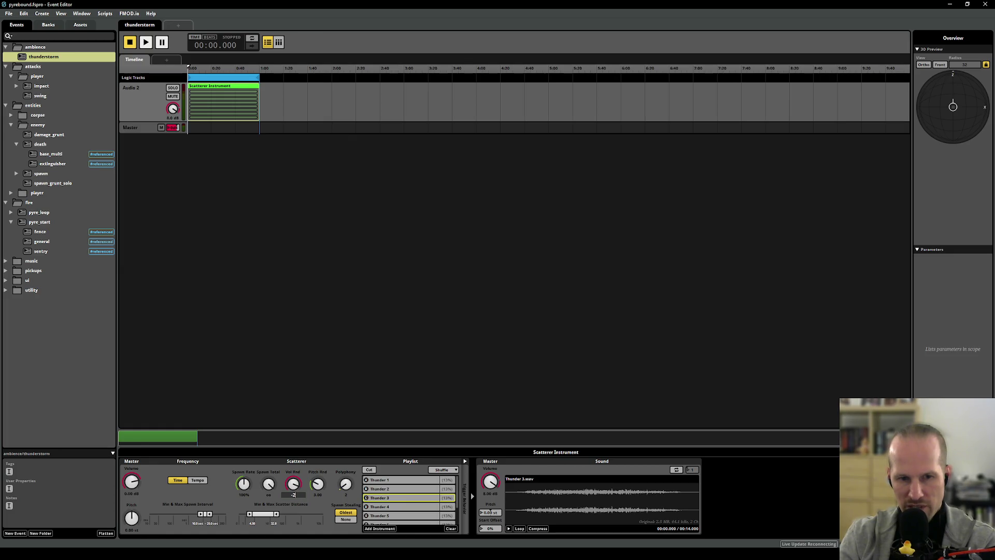
pyautogui.press('Return')
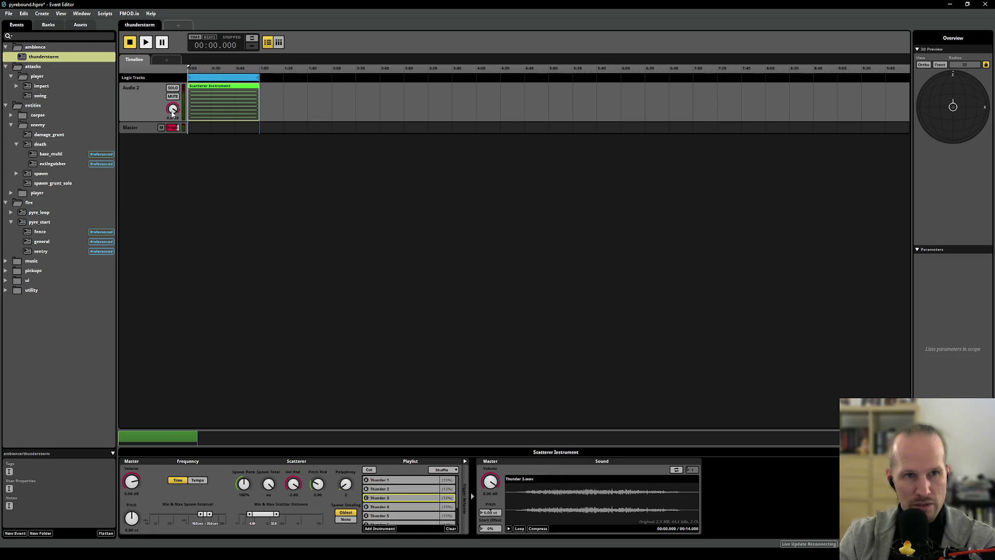
# Step: Reselect the Scatterer Instrument and save the project with Ctrl+S
pyautogui.click(9, 13)
pyautogui.click(271, 182)
pyautogui.click(197, 108)
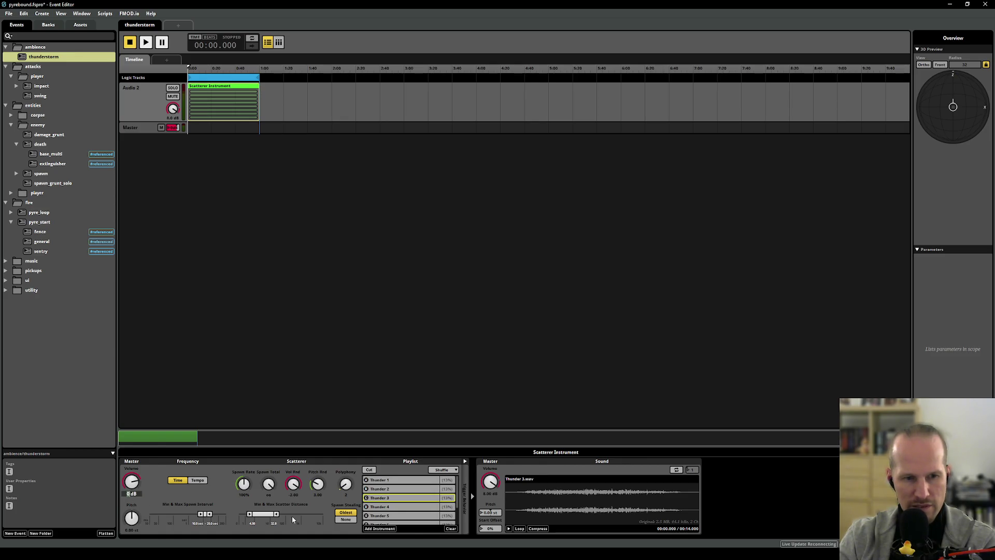
pyautogui.hotkey('ctrl', 's')
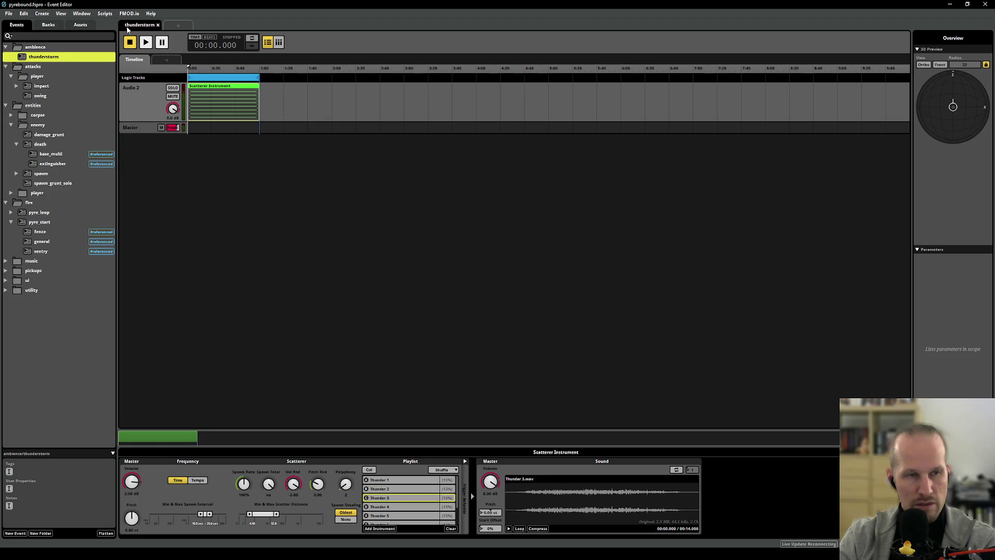
pyautogui.click(9, 13)
# Step: Build the updated sound banks, then start a new GameMaker build of Pyrebound
pyautogui.click(36, 105)
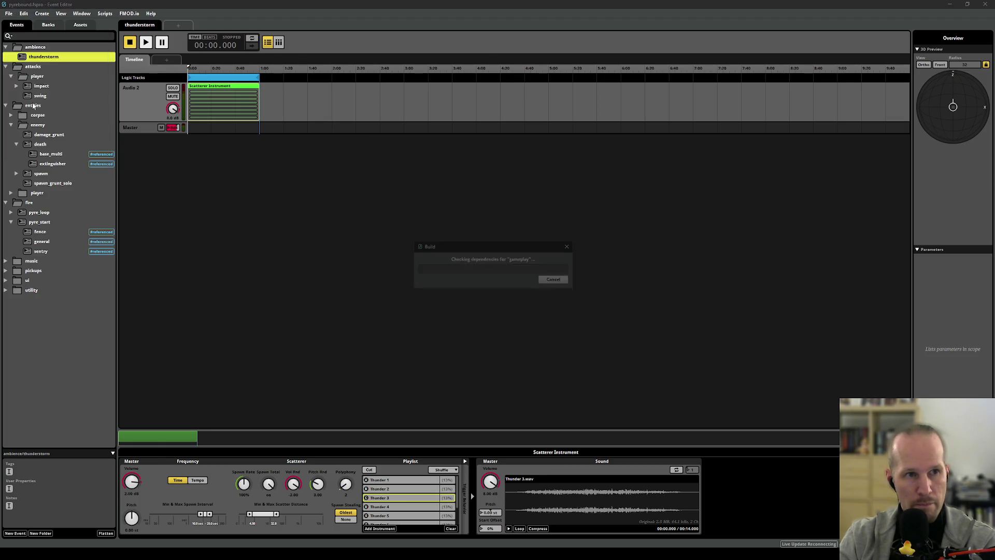
pyautogui.hotkey('alt', 'Tab')
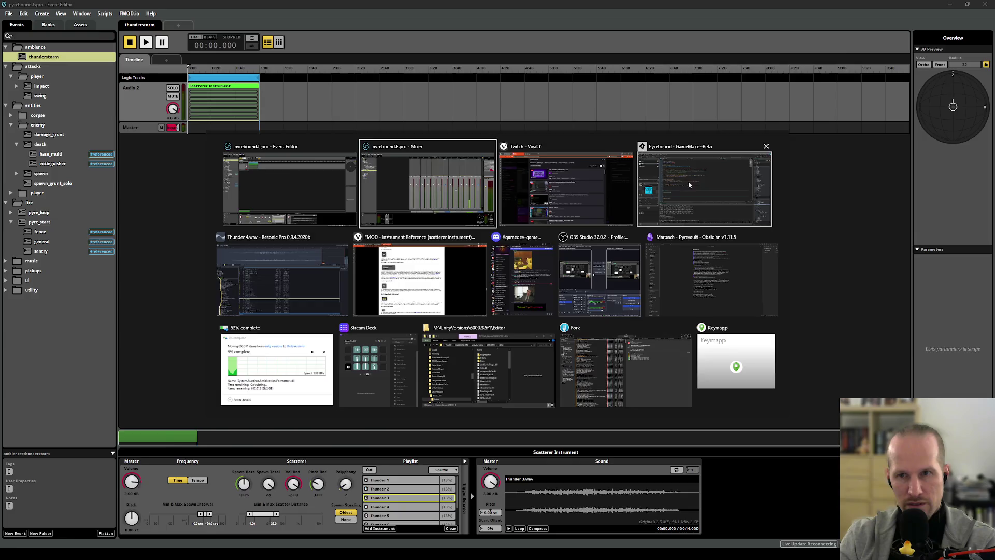
pyautogui.click(694, 189)
pyautogui.click(102, 26)
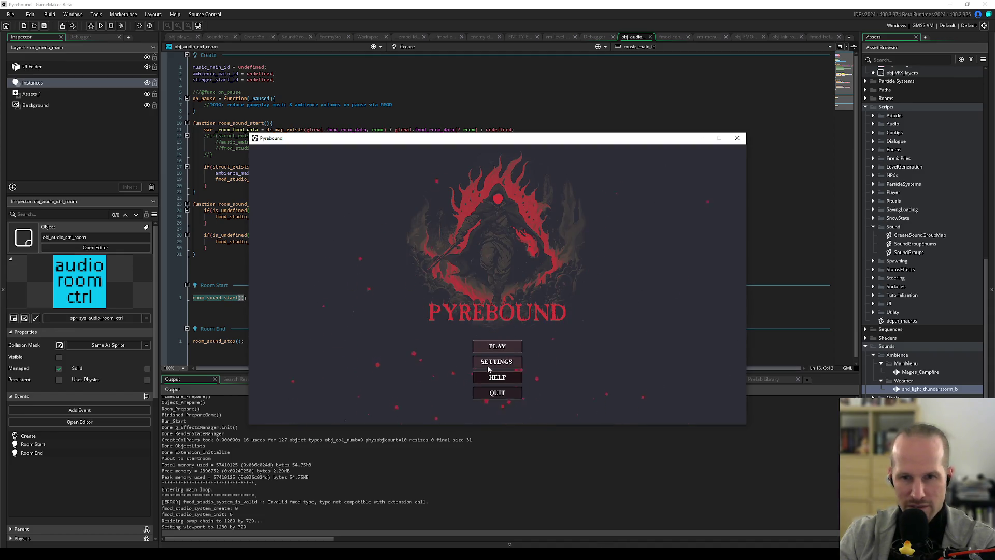
# Step: Choose PLAY in Pyrebound's title menu, then switch to the FMOD Studio Mixer window
pyautogui.click(497, 346)
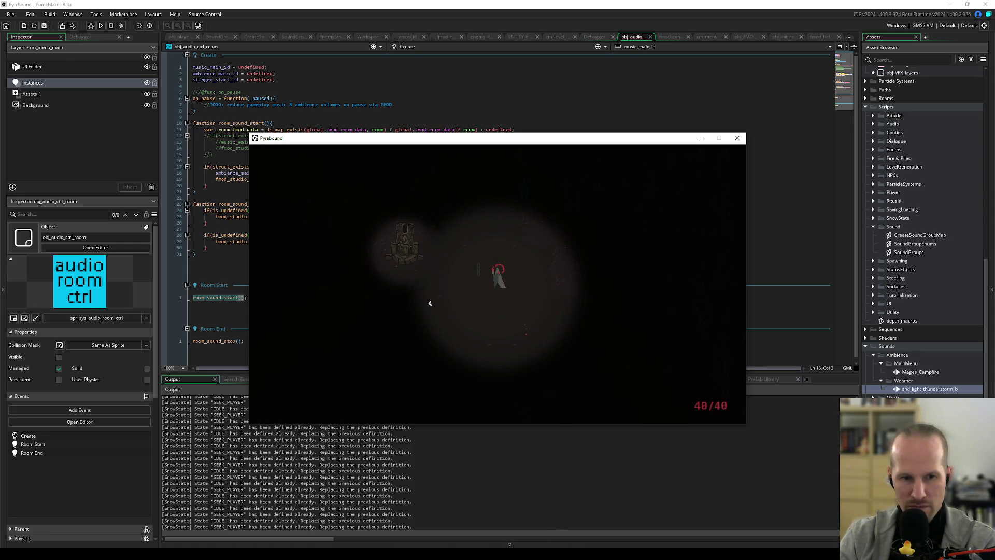
pyautogui.click(155, 555)
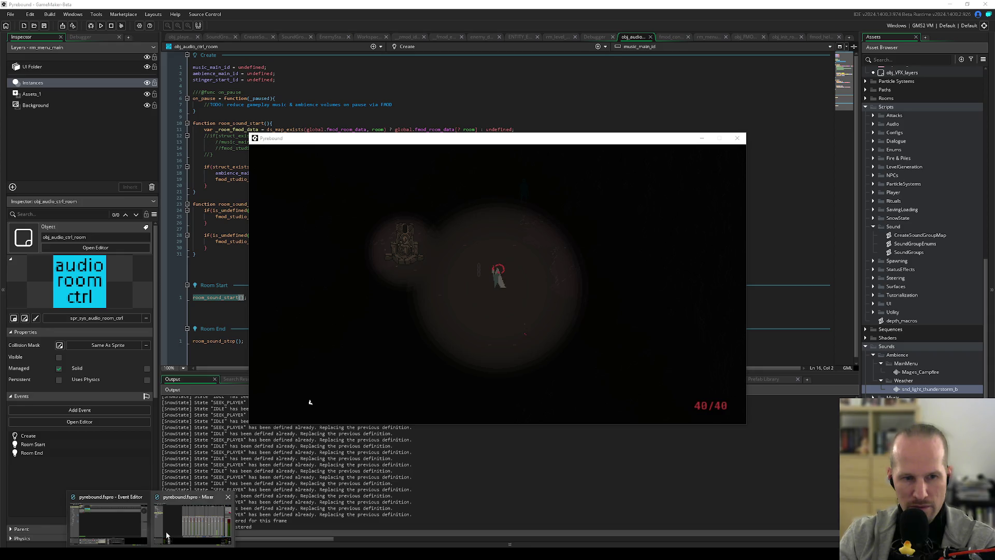
pyautogui.click(193, 524)
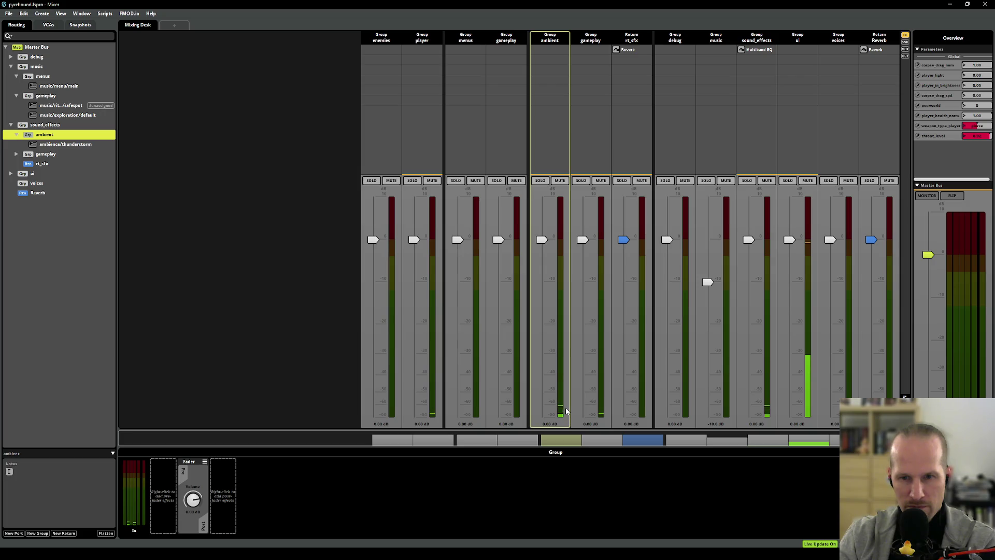
# Step: Move Pyrebound beside the mixer to listen, then close it and return to the thunderstorm editor
pyautogui.hotkey('alt', 'Tab')
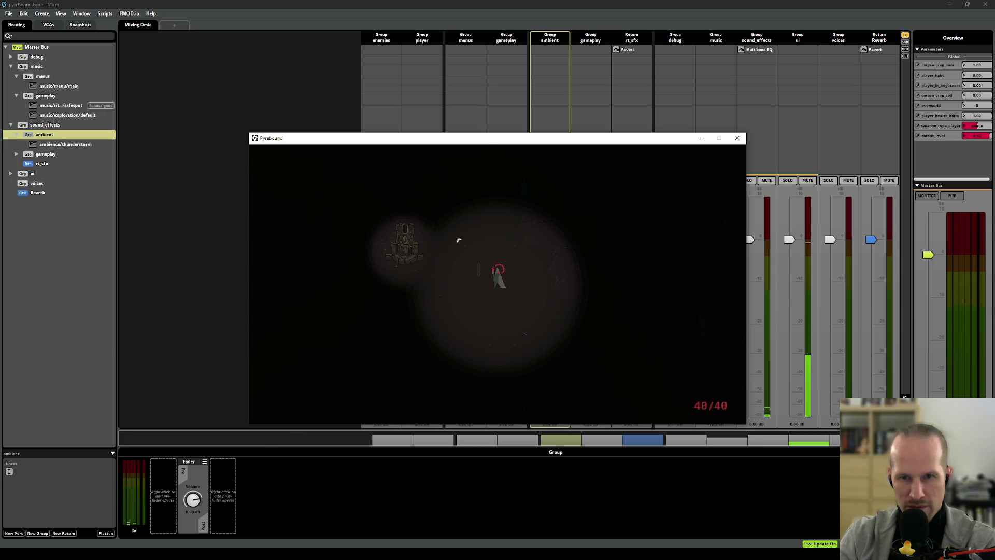
pyautogui.moveTo(487, 140); pyautogui.dragTo(290, 50)
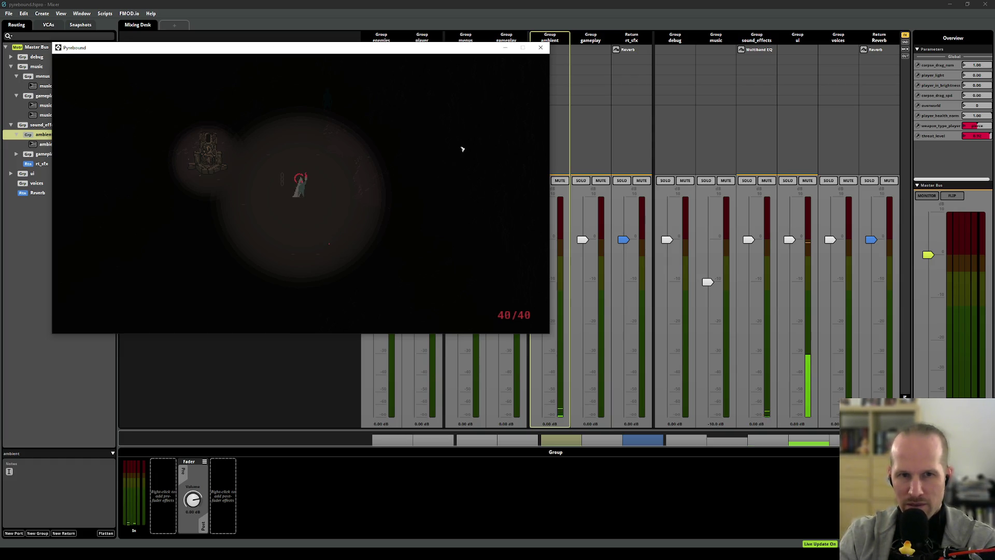
pyautogui.click(540, 48)
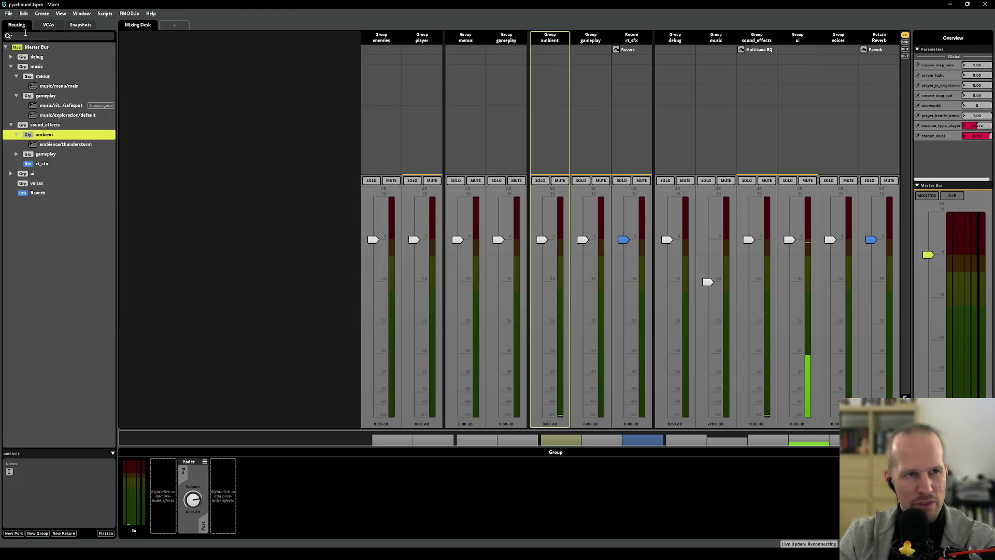
pyautogui.hotkey('alt', 'Tab')
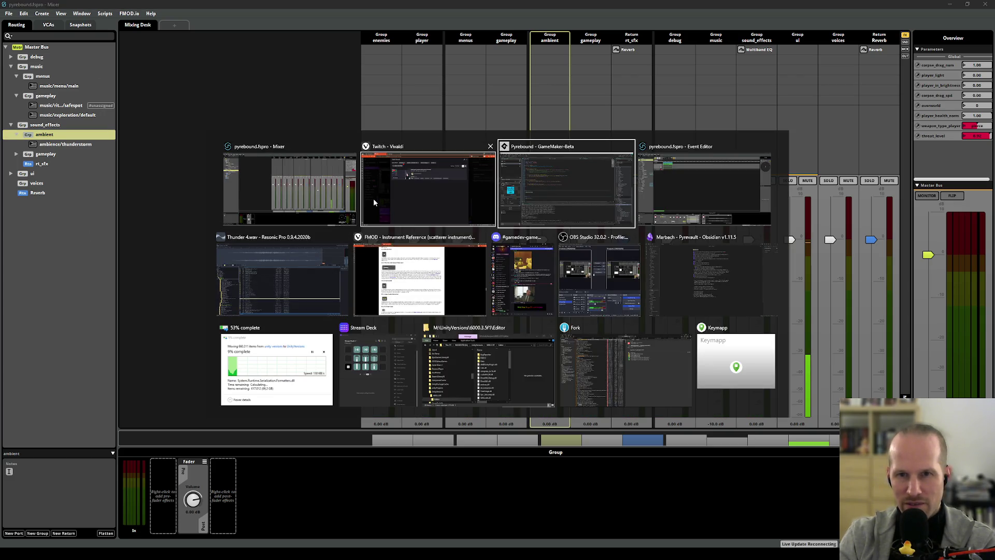
pyautogui.press('Tab')
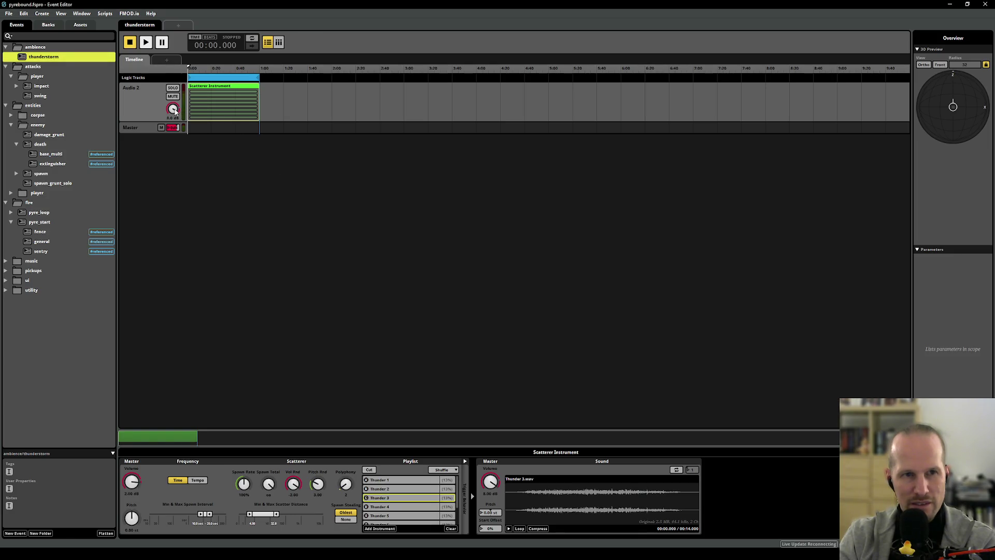
# Step: Turn up the Audio 2 track, set the scatterer master volume to 10 dB, and build the gameplay bank
pyautogui.moveTo(175, 111); pyautogui.dragTo(187, 84)
pyautogui.moveTo(132, 481); pyautogui.dragTo(137, 480)
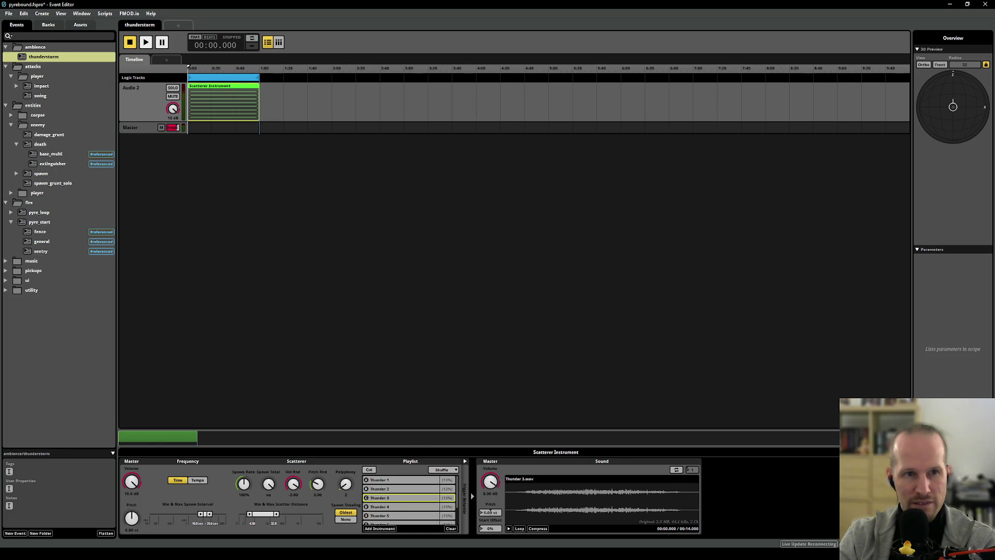
pyautogui.click(8, 13)
pyautogui.click(37, 104)
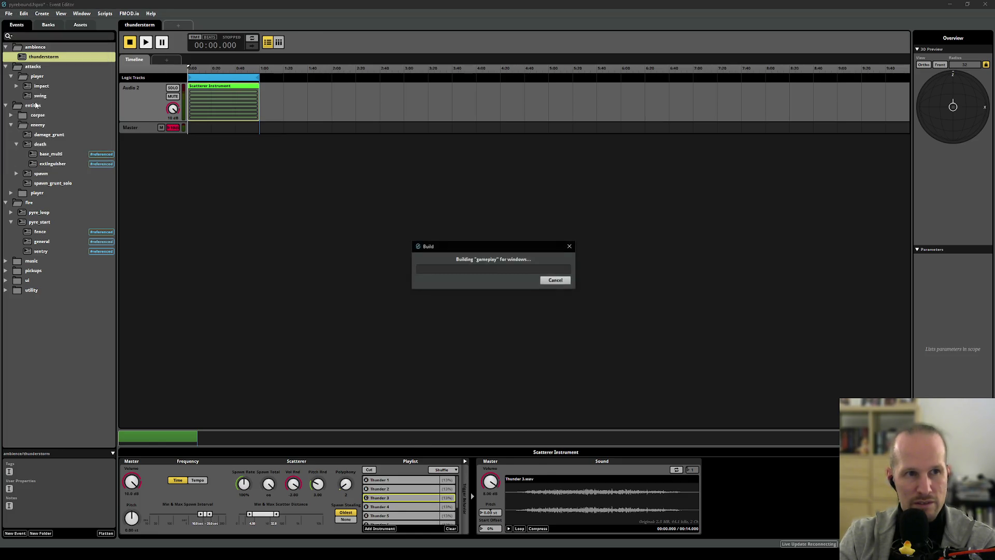
# Step: Save the FMOD project and switch back to GameMaker
pyautogui.hotkey('alt', 'Tab')
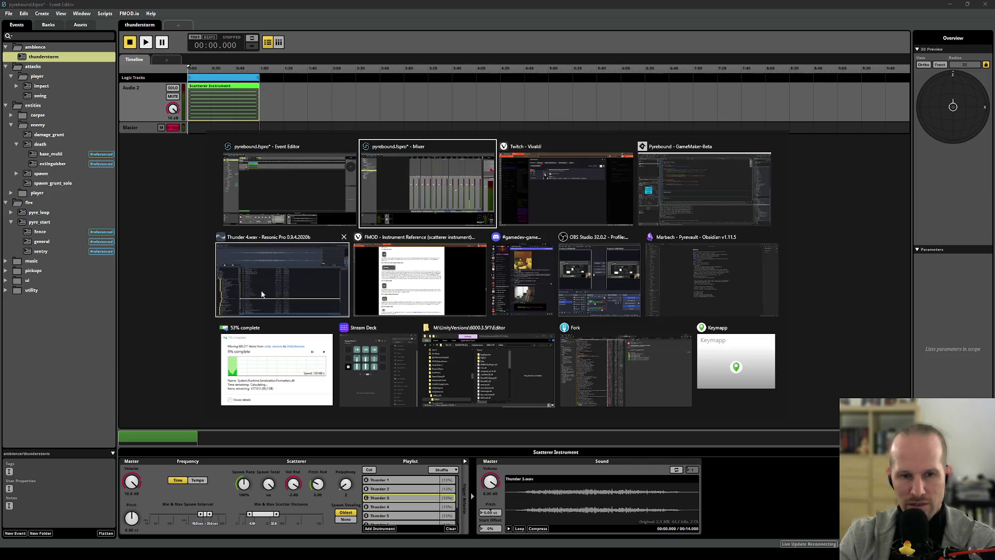
pyautogui.press('Escape')
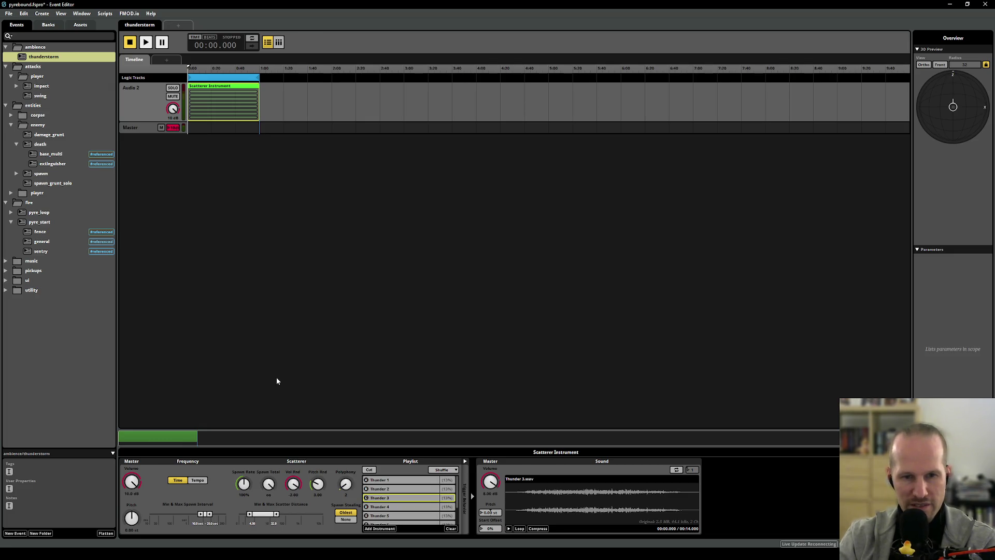
pyautogui.hotkey('alt', 'Tab')
pyautogui.press('Tab')
pyautogui.press('Tab')
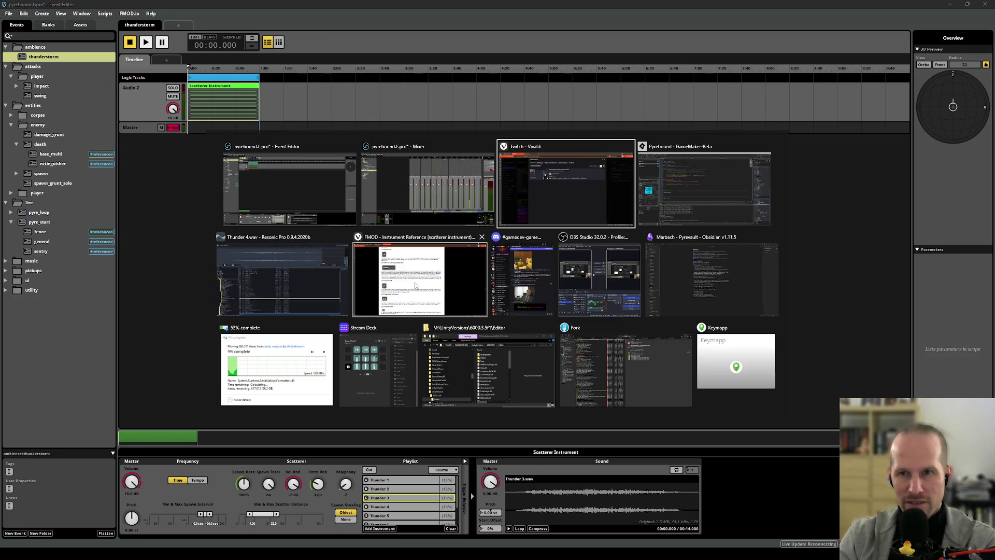
pyautogui.press('Escape')
pyautogui.click(8, 14)
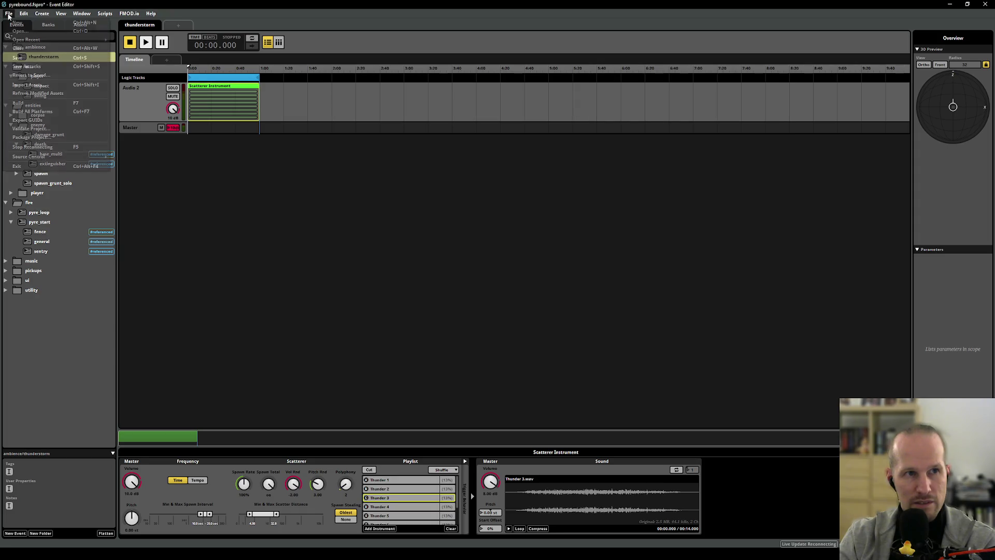
pyautogui.press('Escape')
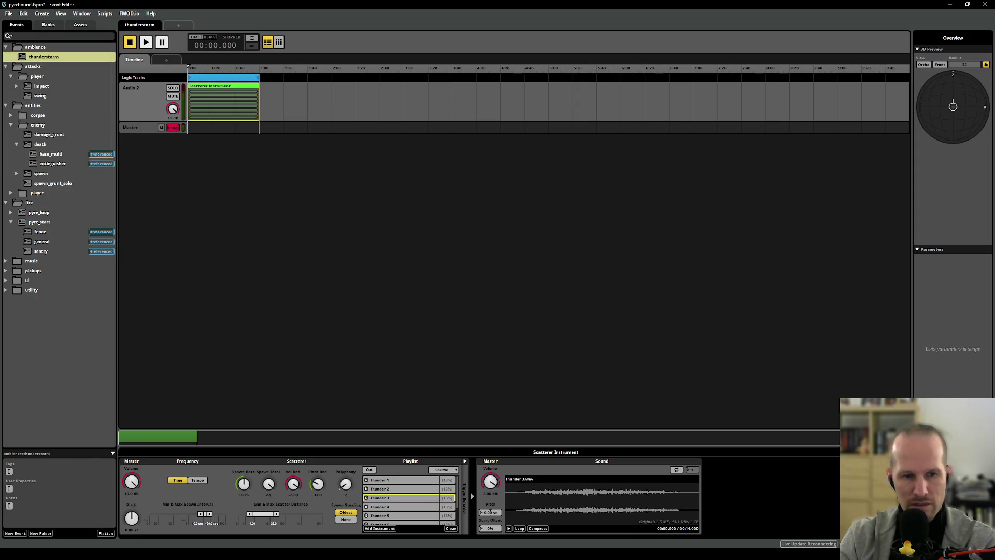
pyautogui.hotkey('alt', 'Tab')
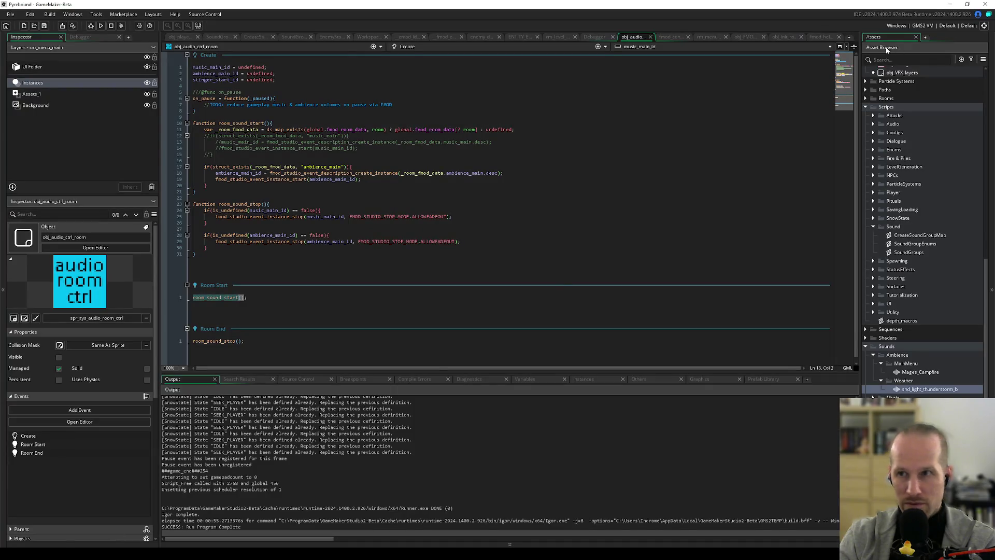
# Step: Run Pyrebound with the rebuilt sounds using F5, then bring the FMOD Studio mixer forward
pyautogui.press('F5')
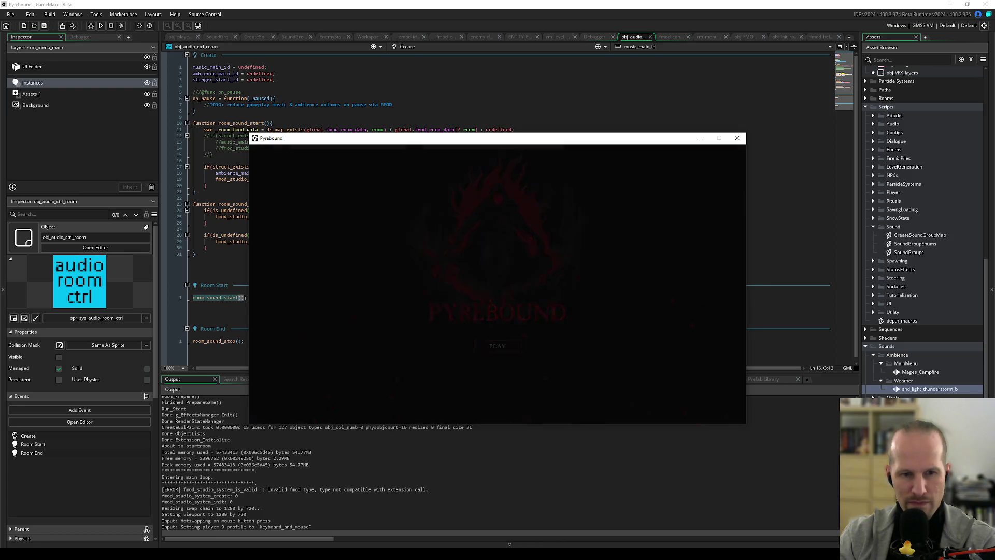
pyautogui.moveTo(153, 553)
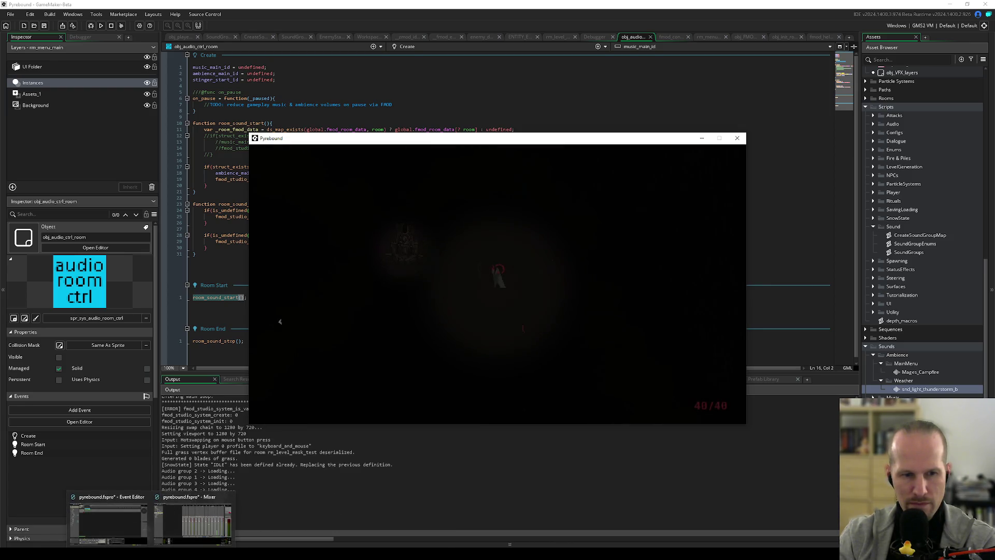
pyautogui.click(188, 523)
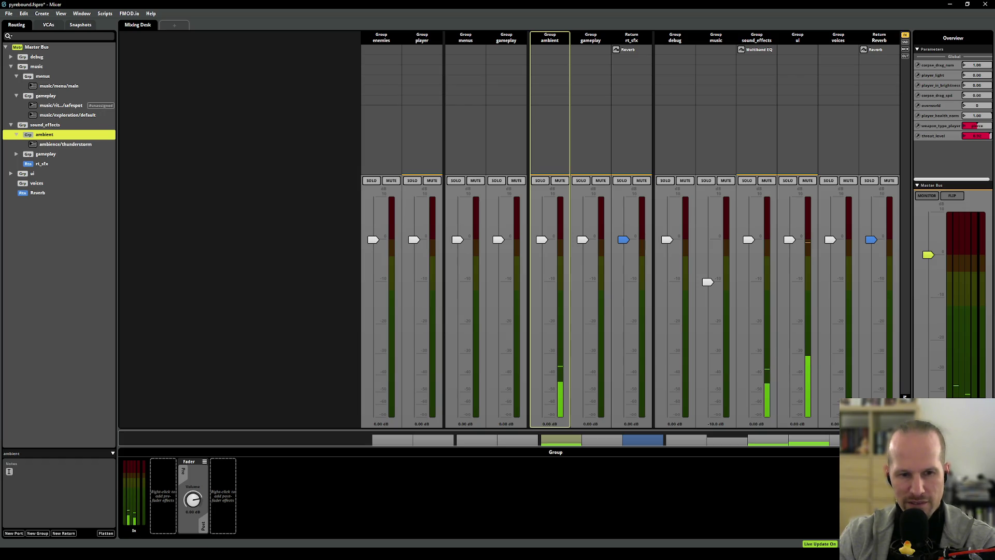
# Step: Attack in Pyrebound beside the mixer to hear the louder thunder, then maximize Fork in front
pyautogui.moveTo(502, 141); pyautogui.dragTo(267, 60)
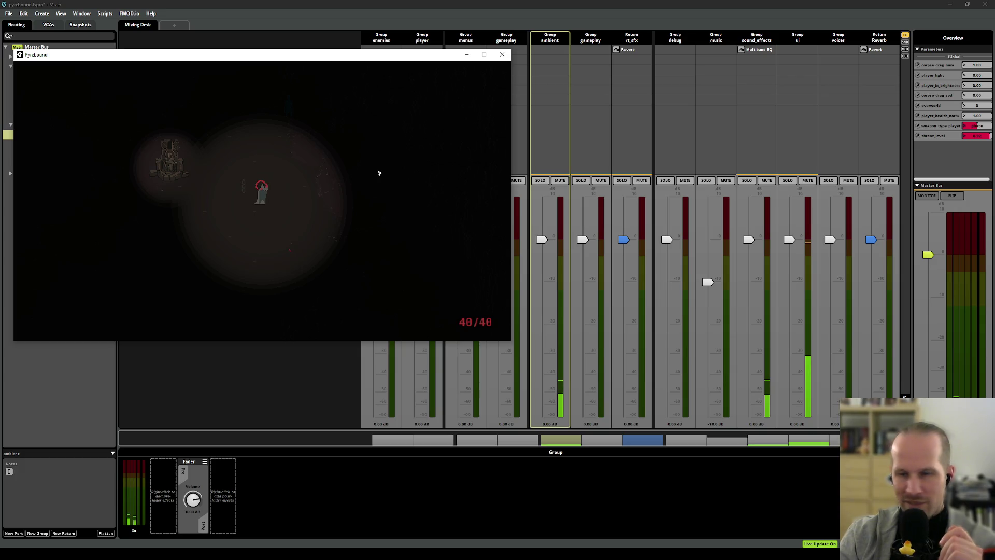
pyautogui.click(256, 161)
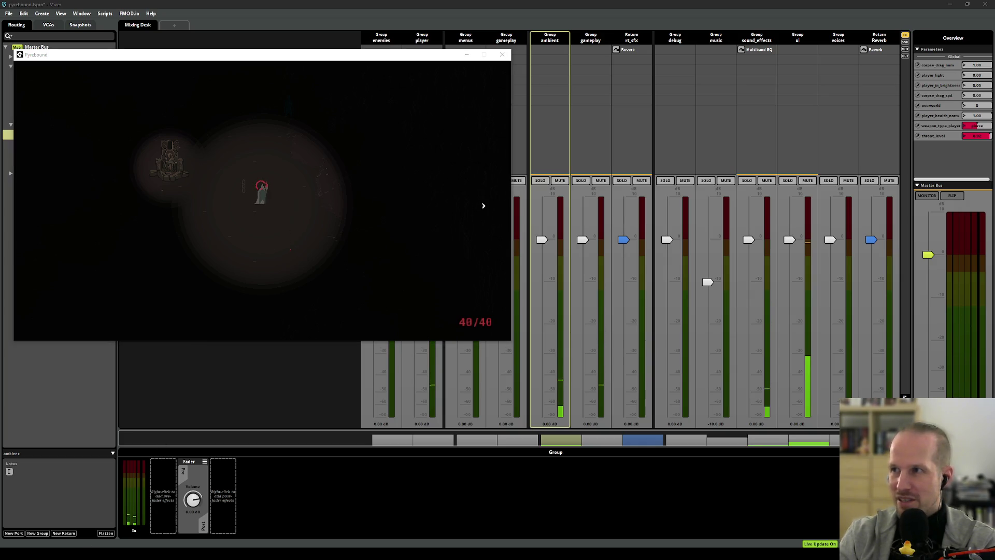
pyautogui.hotkey('alt', 'Tab')
pyautogui.press('super+Up')
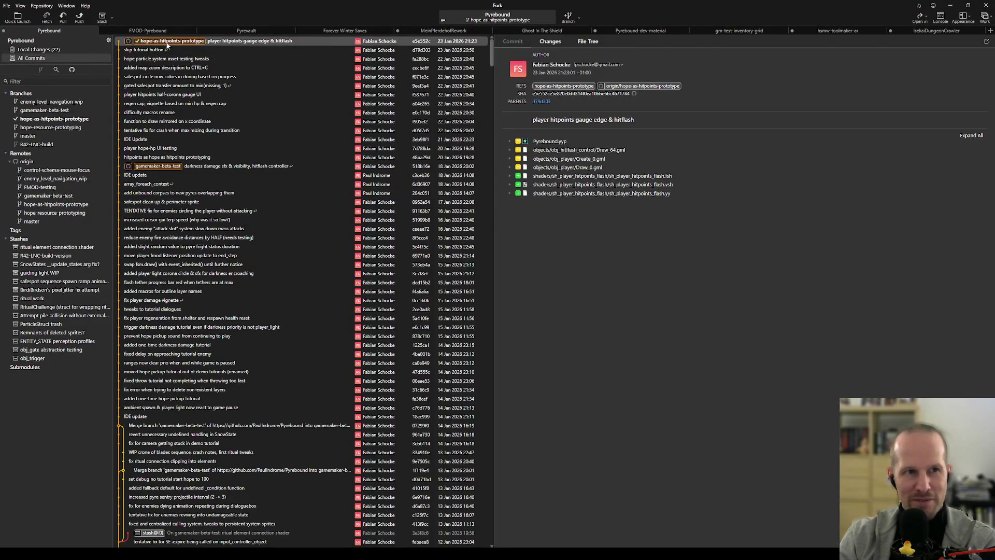
# Step: Show Fork's 22 local changes, then return to FMOD Studio's thunderstorm event editor
pyautogui.hotkey('ctrl', 'shift', 'c')
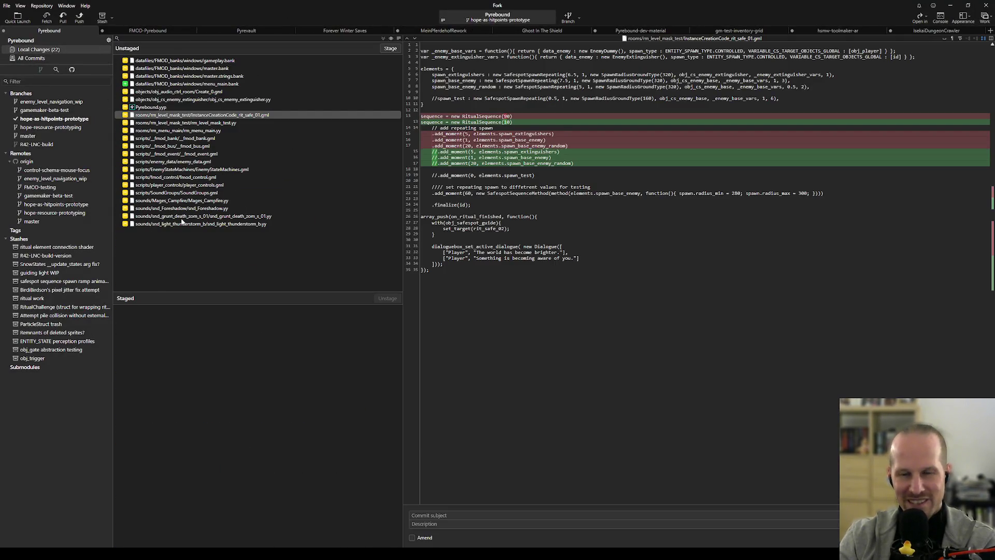
pyautogui.hotkey('alt', 'Tab')
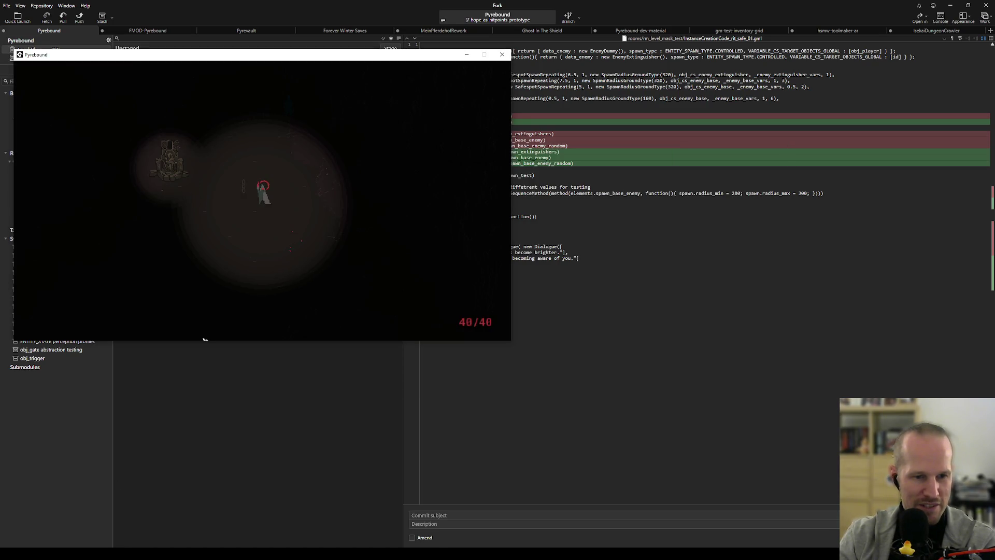
pyautogui.moveTo(151, 553)
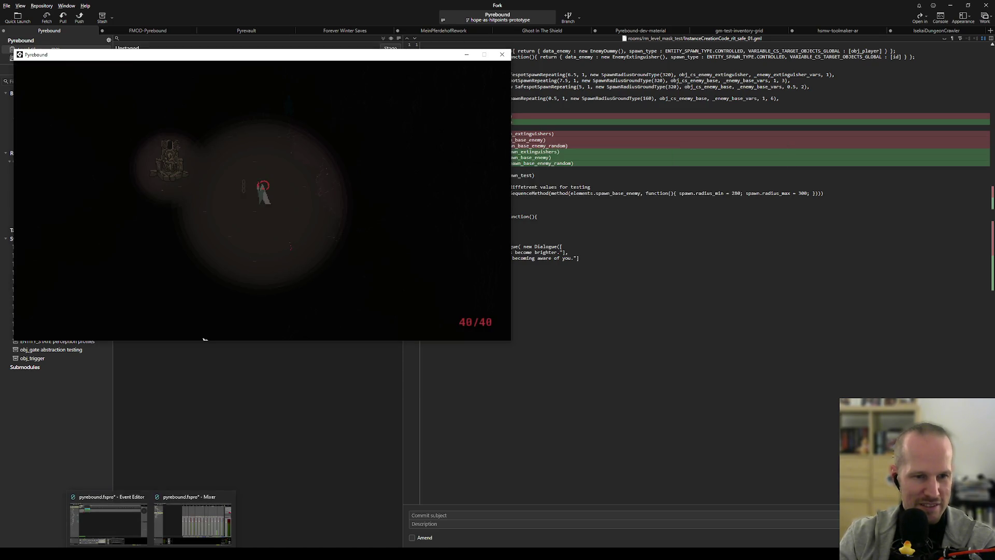
pyautogui.click(130, 514)
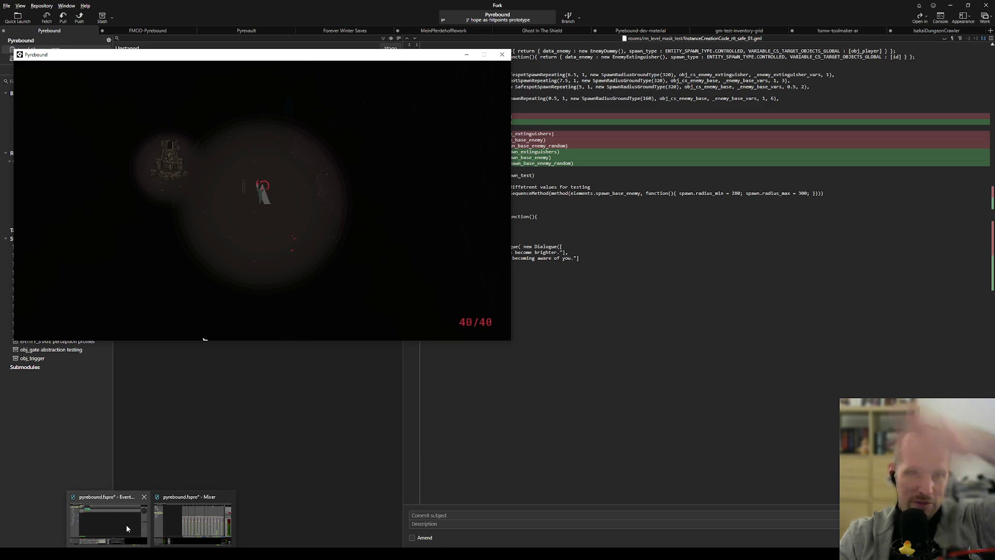
pyautogui.moveTo(129, 534)
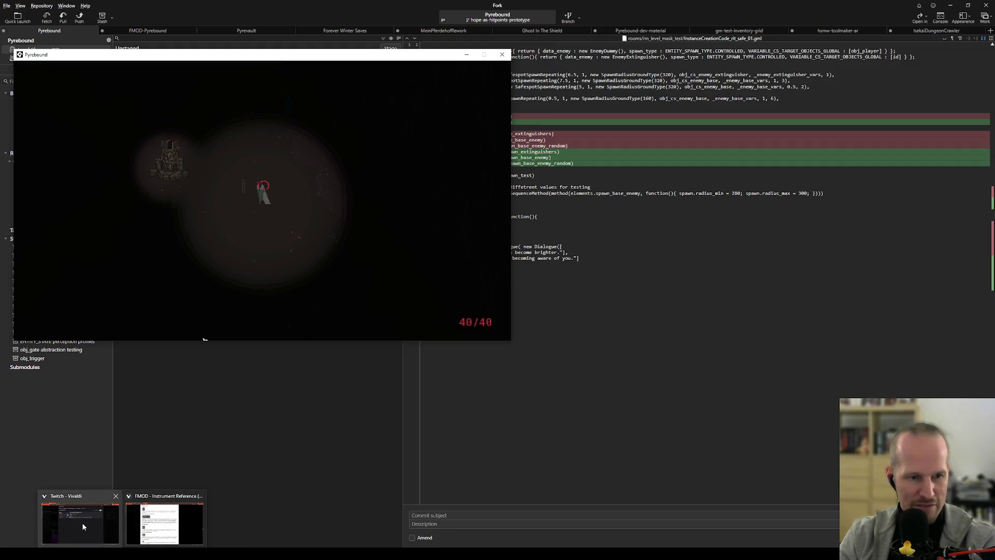
# Step: Pause Pyrebound and choose Quit to Desktop from its pause menu
pyautogui.moveTo(82, 526)
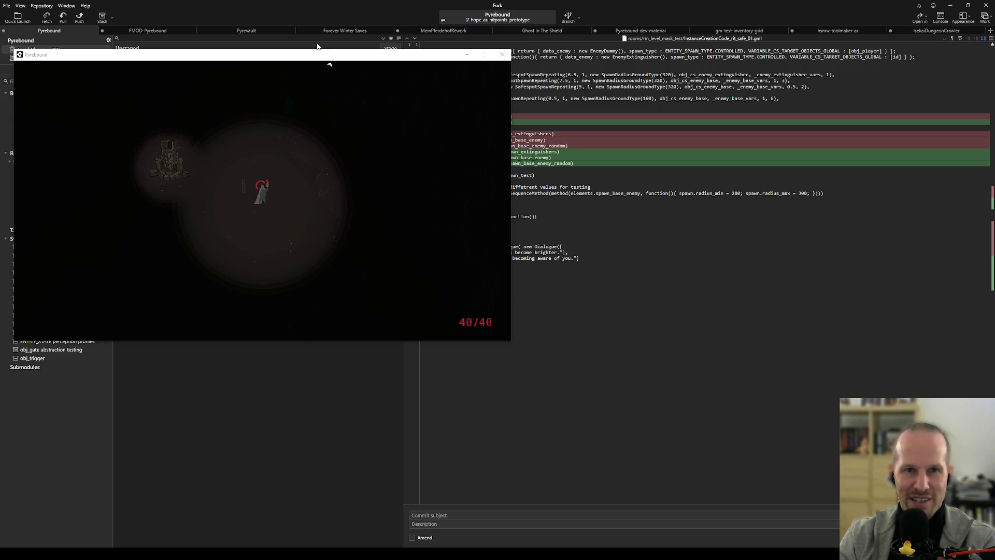
pyautogui.click(316, 56)
pyautogui.press('Escape')
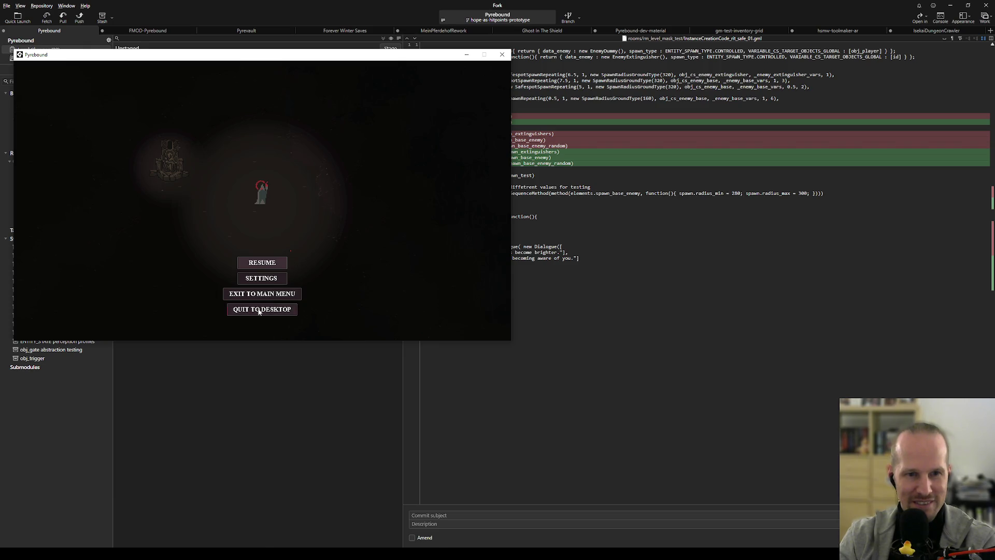
pyautogui.click(262, 308)
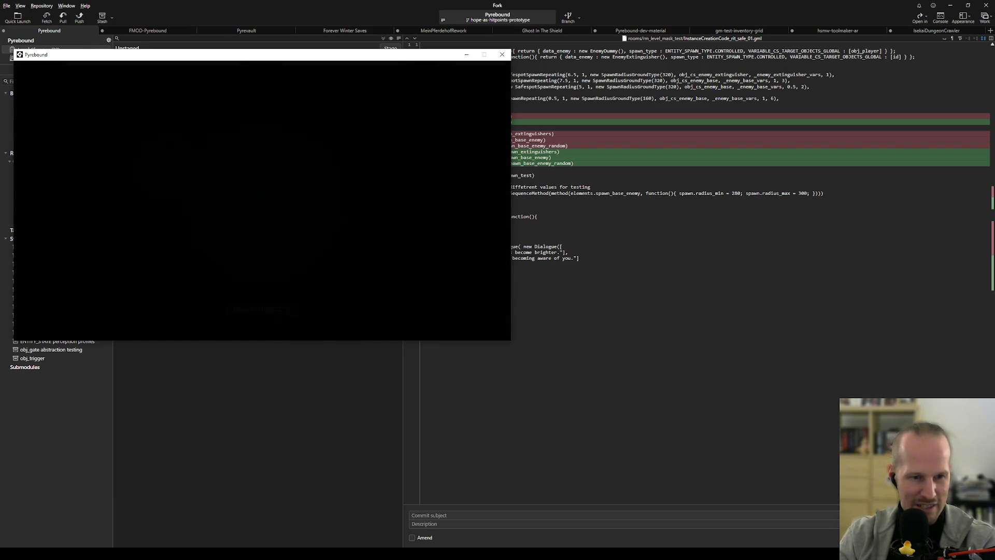